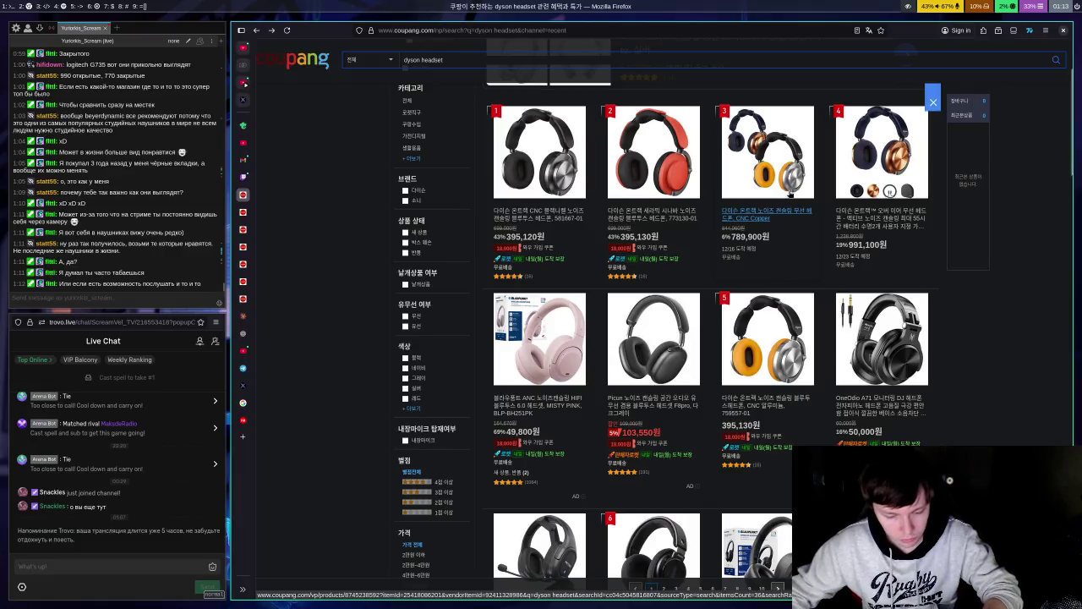
Step: Bring up the Coupang tab for the Beyerdynamic DT770 PRO headphones, priced 240,000원
click(51, 486)
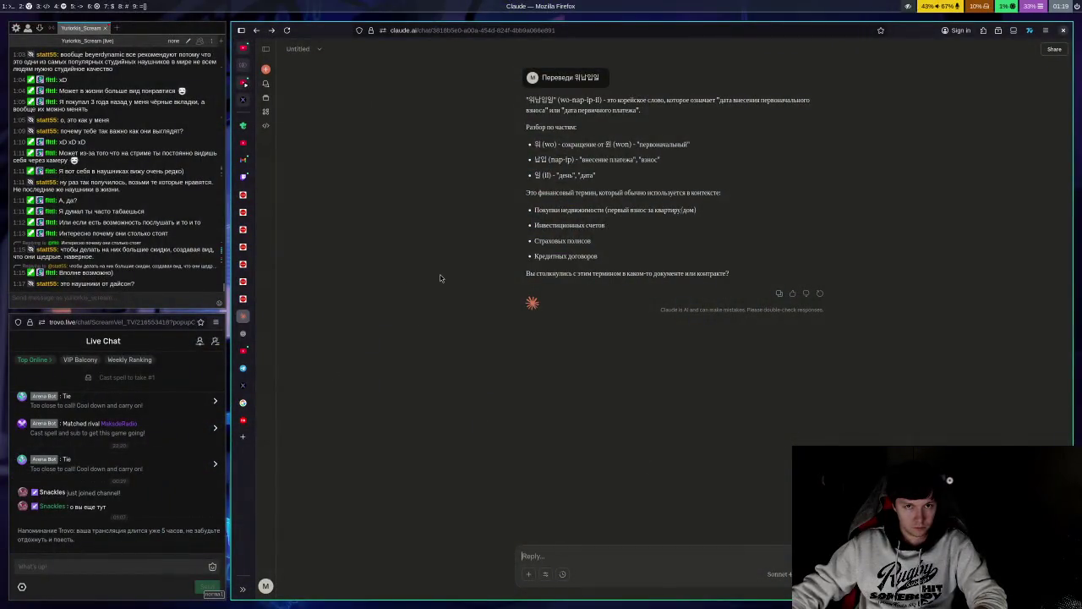
click(253, 309)
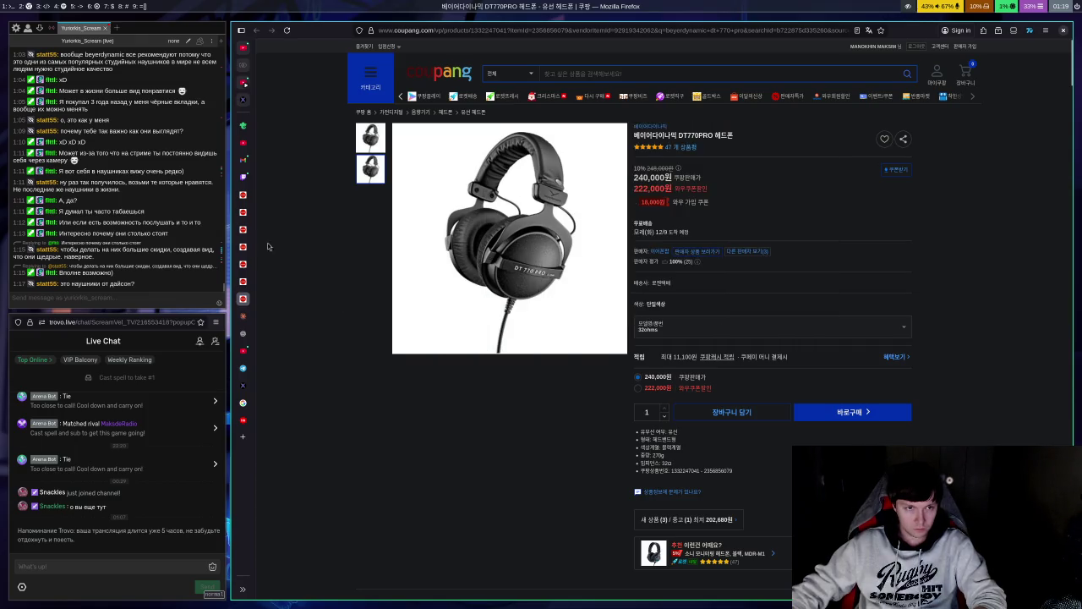
Step: Look through the red Dyson headphones' product photos, then go back to the dyson headset search results
click(251, 213)
click(251, 196)
click(251, 213)
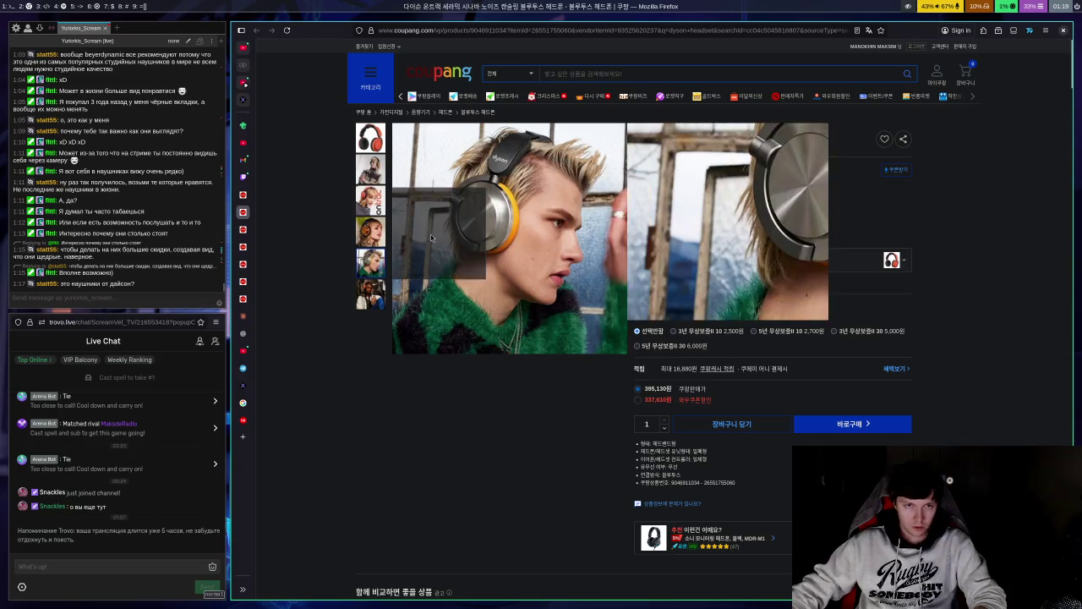
mouse_move(372, 172)
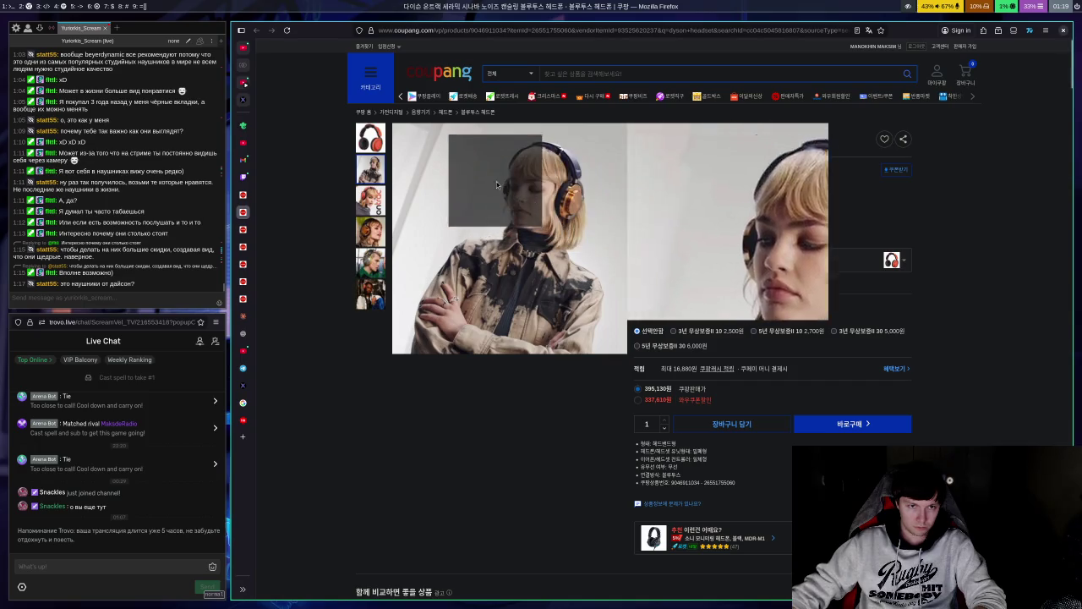
mouse_move(370, 203)
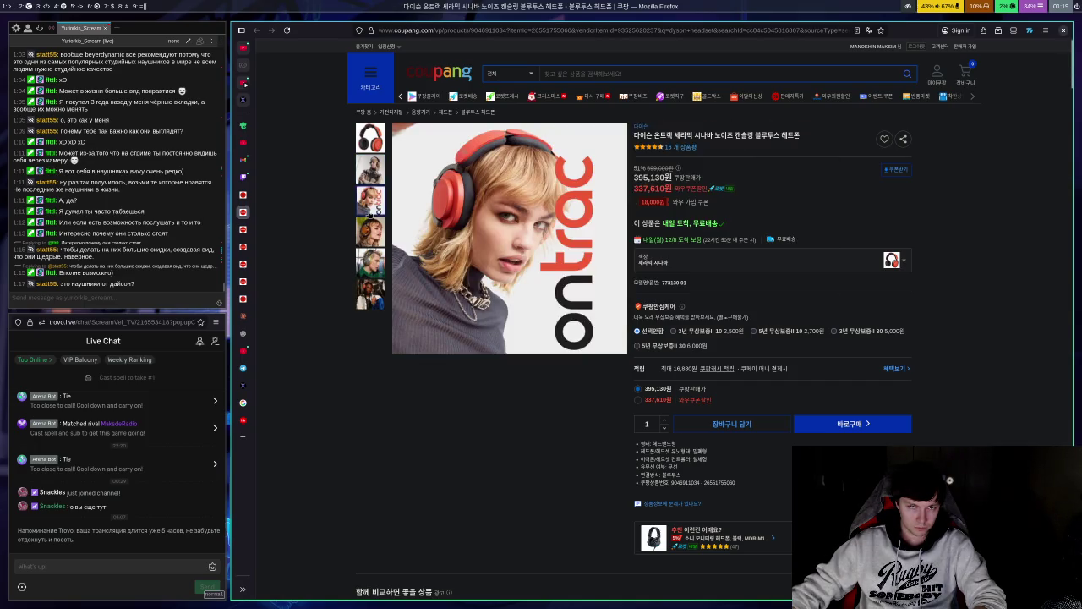
mouse_move(374, 240)
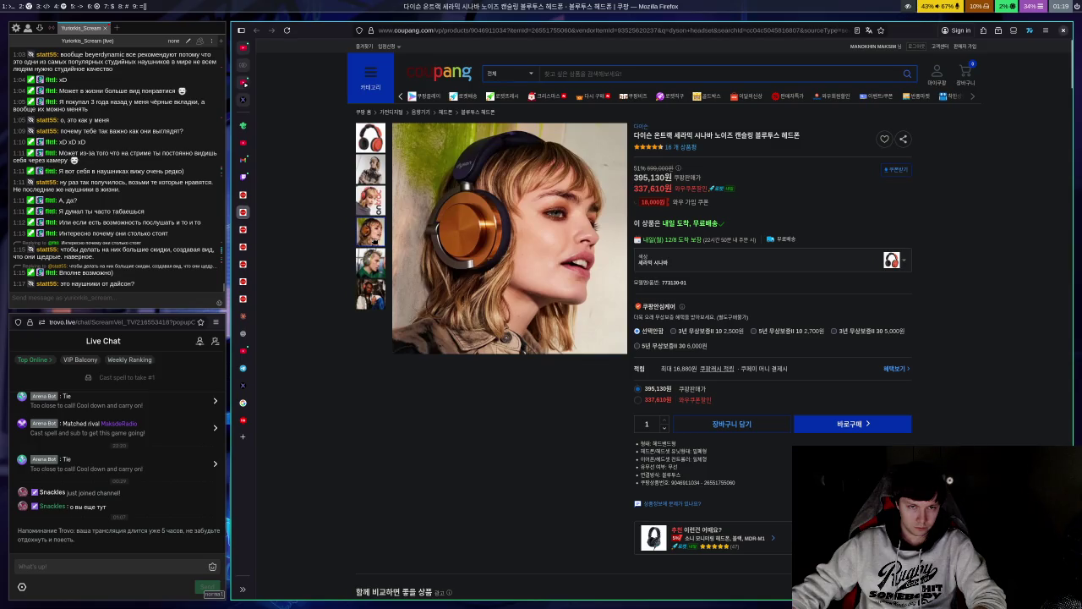
mouse_move(373, 262)
key(alt+Left)
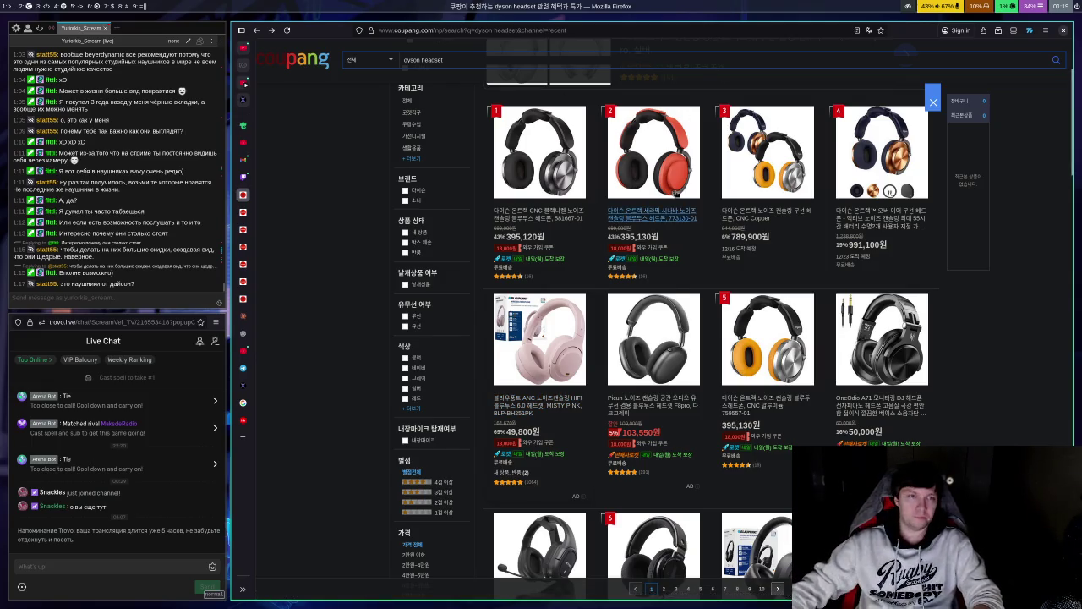
click(244, 334)
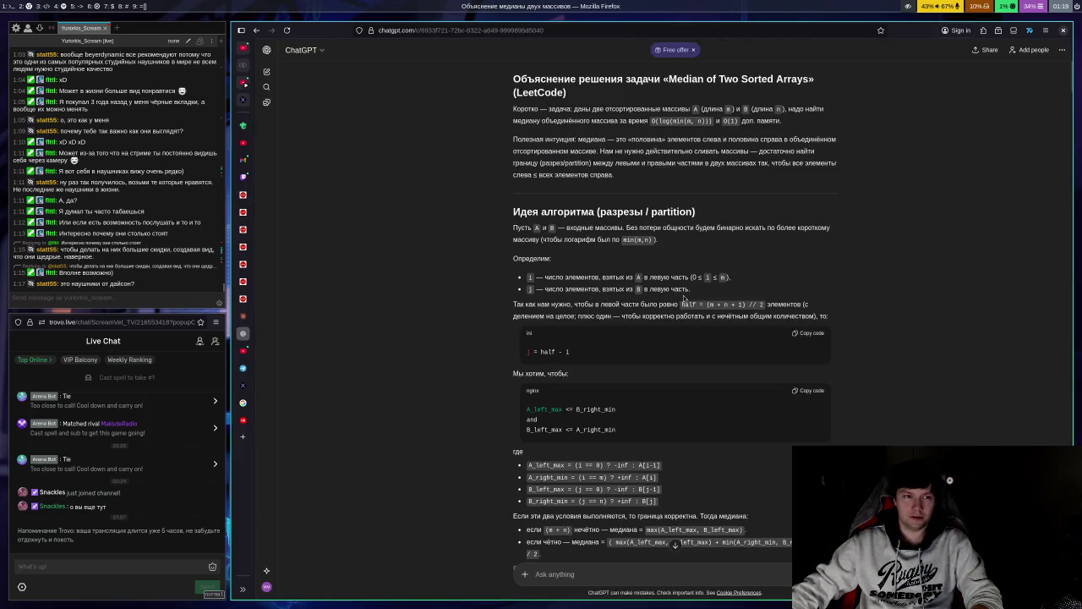
scroll(733, 330, up, 1)
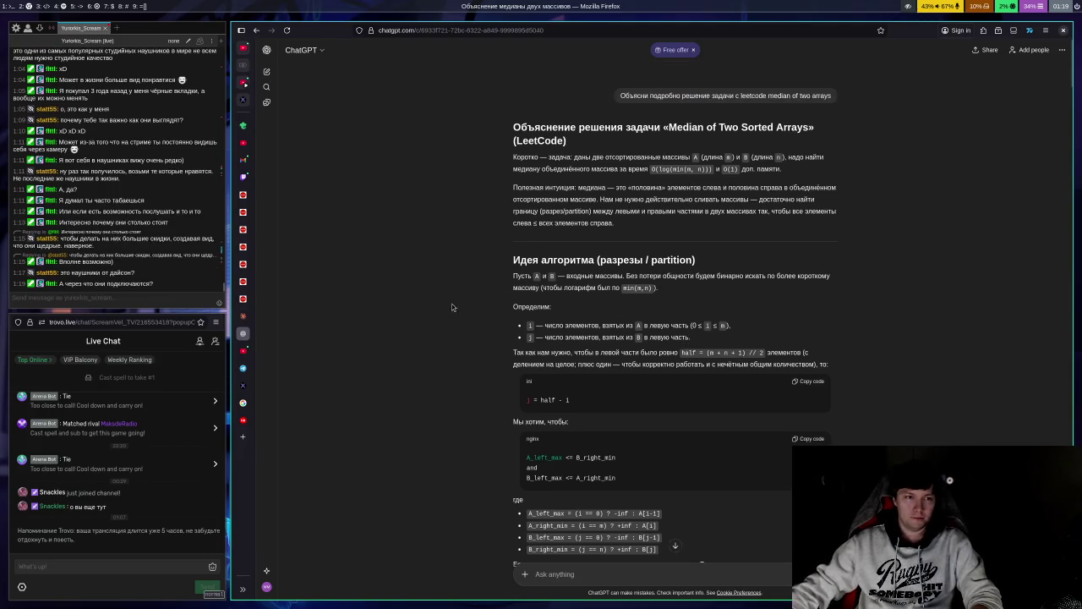
click(246, 198)
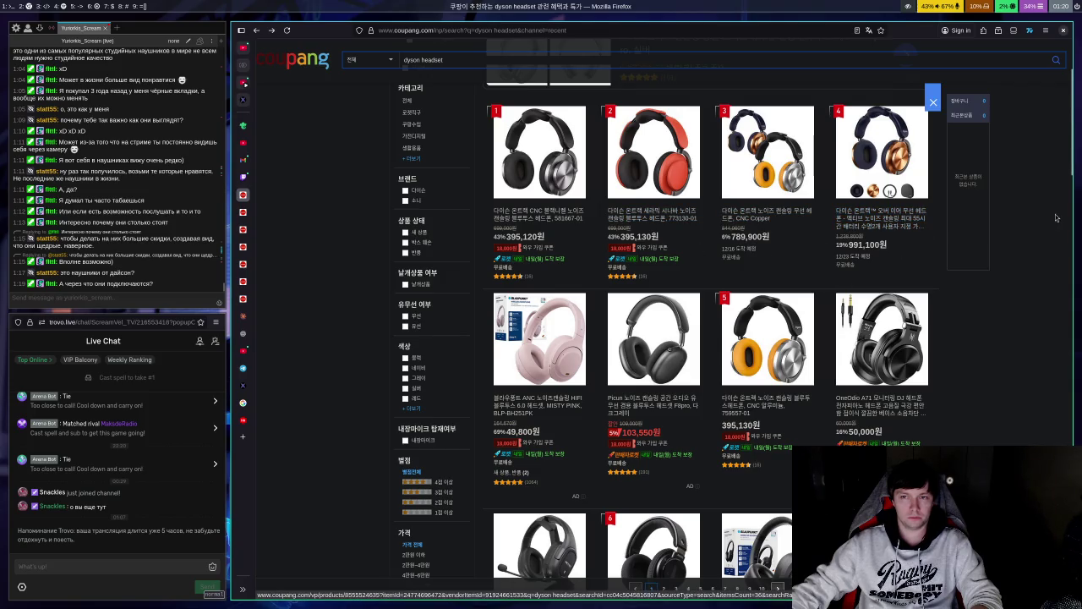
Step: Open the navy-and-copper Dyson headphones (991,100원) in a new tab, then return to the dyson headset results
click(845, 234)
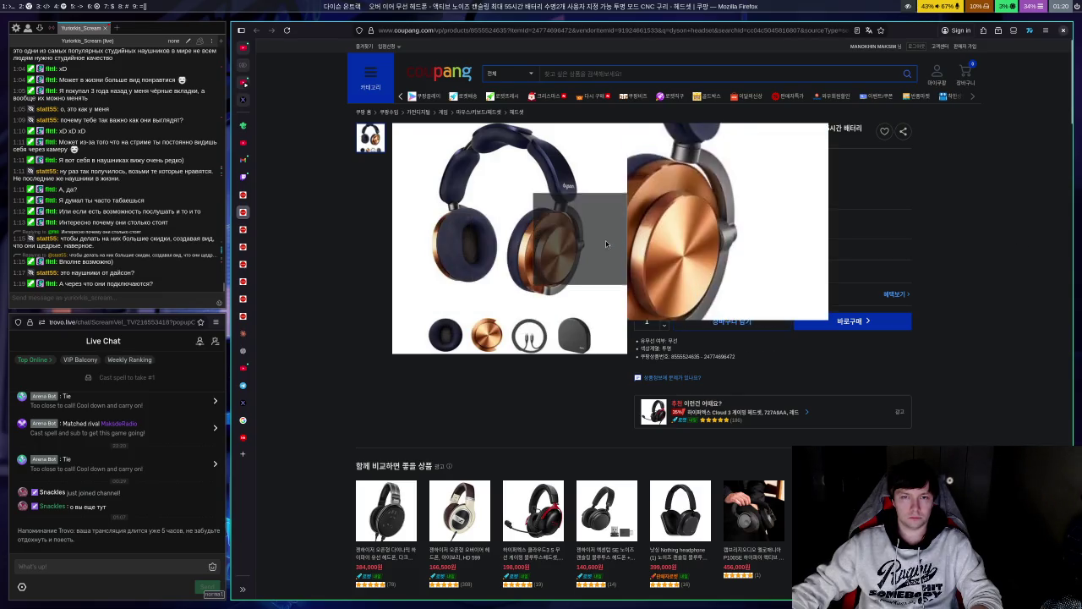
click(244, 196)
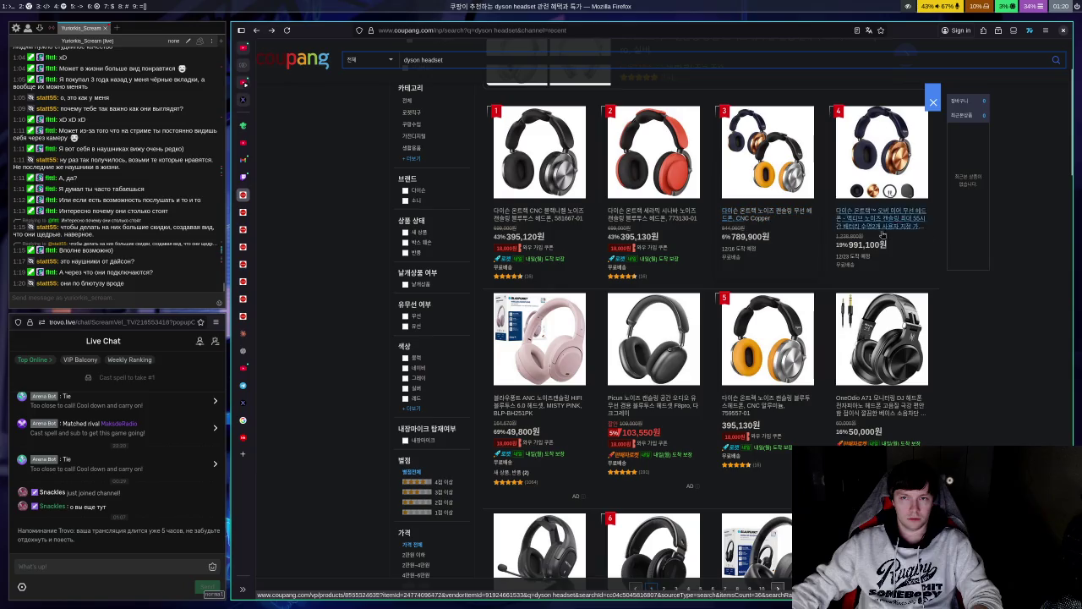
scroll(755, 253, down, 5)
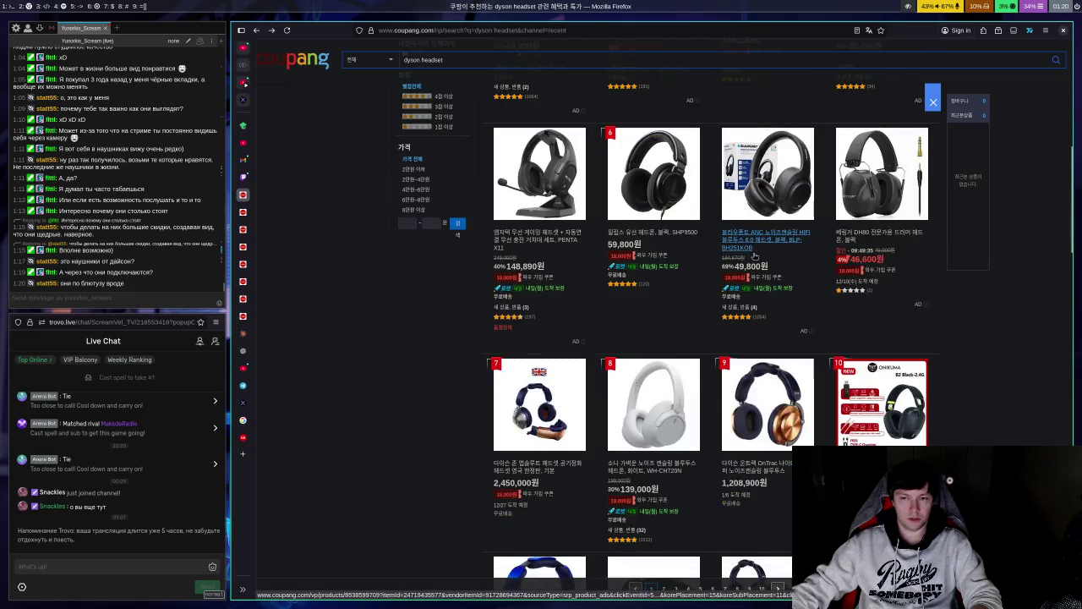
scroll(755, 255, up, 5)
scroll(772, 246, down, 4)
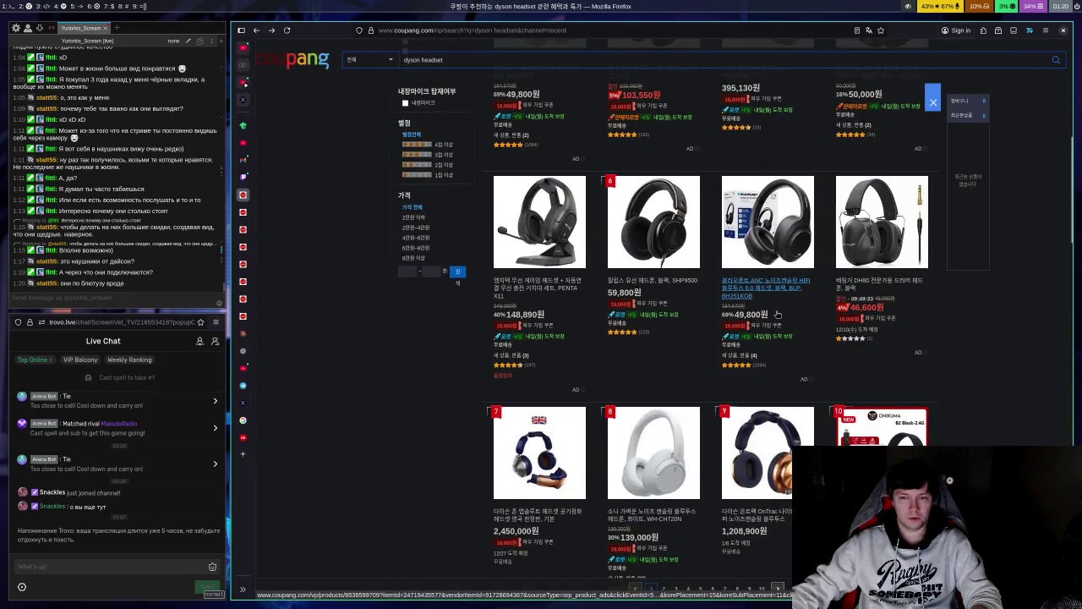
scroll(777, 314, up, 10)
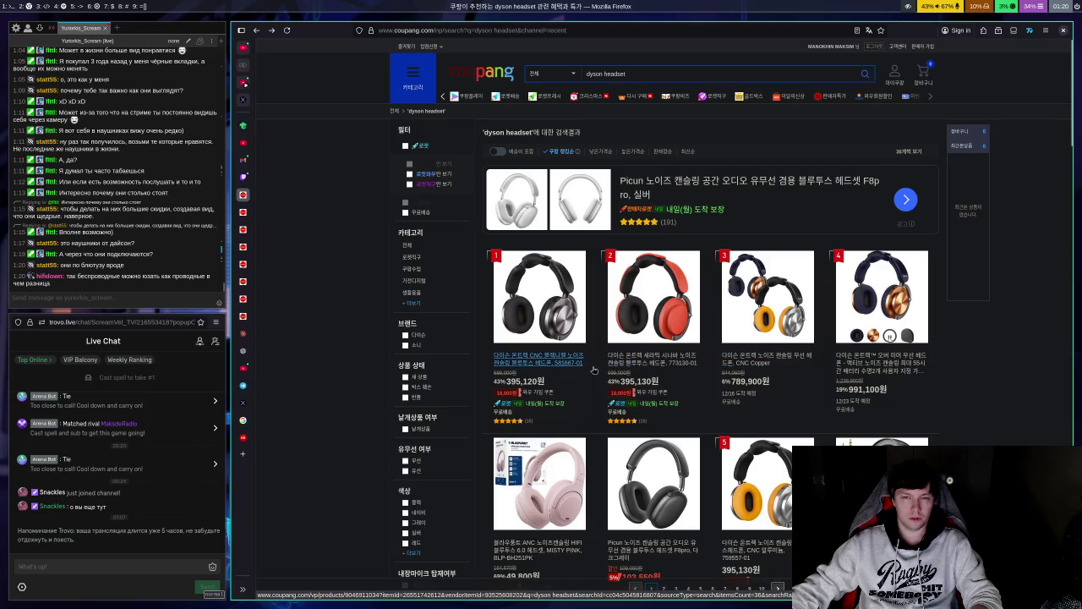
click(626, 362)
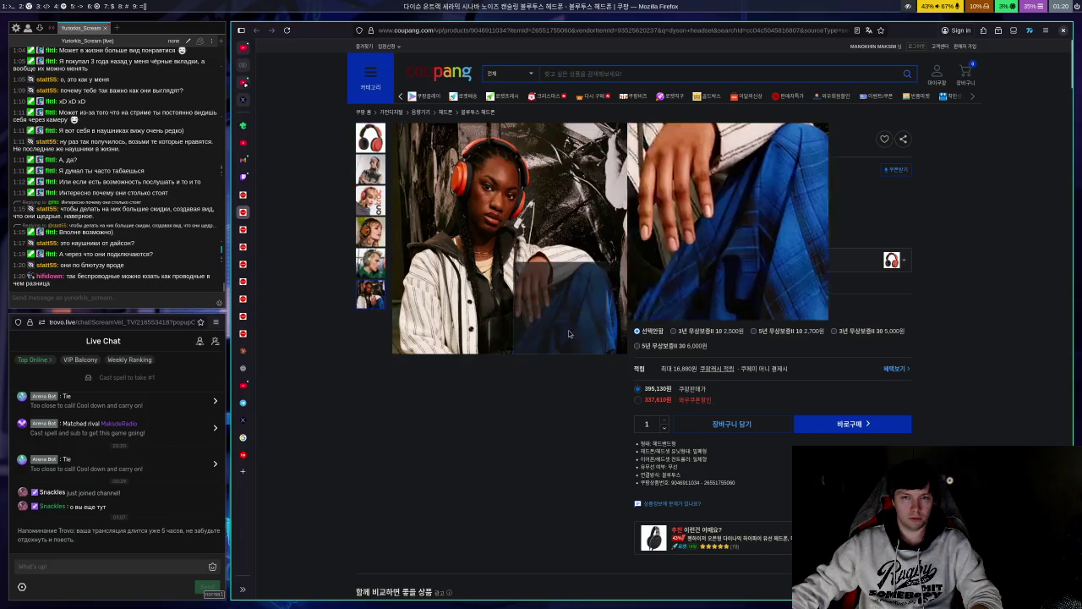
Step: Open ARYA ORGANIC headphones from the red Dyson comparison row, then return to the dyson headset results
scroll(515, 321, down, 3)
scroll(515, 321, down, 1)
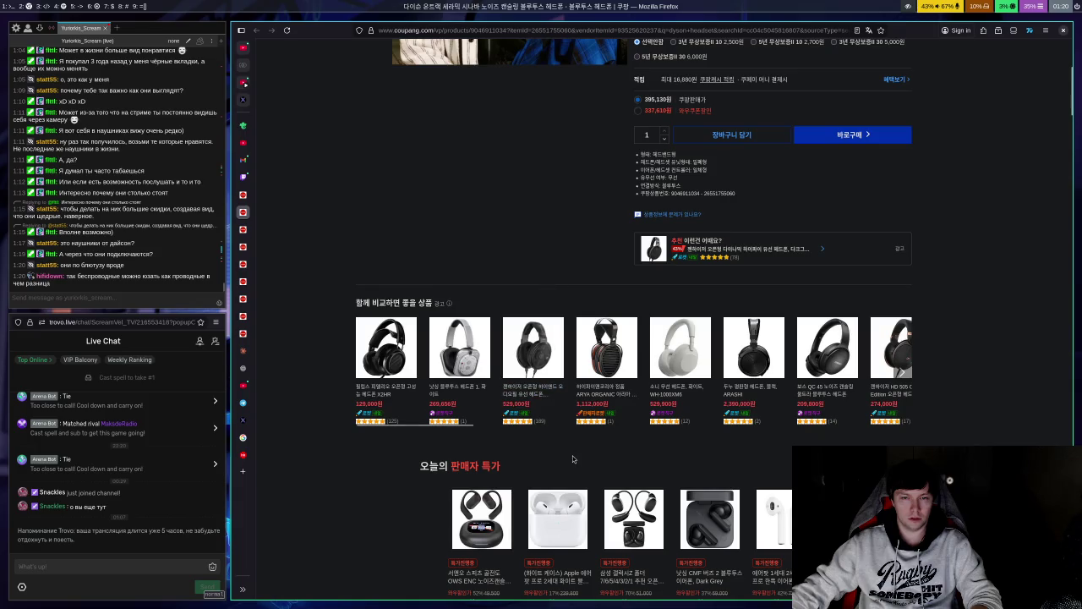
click(605, 396)
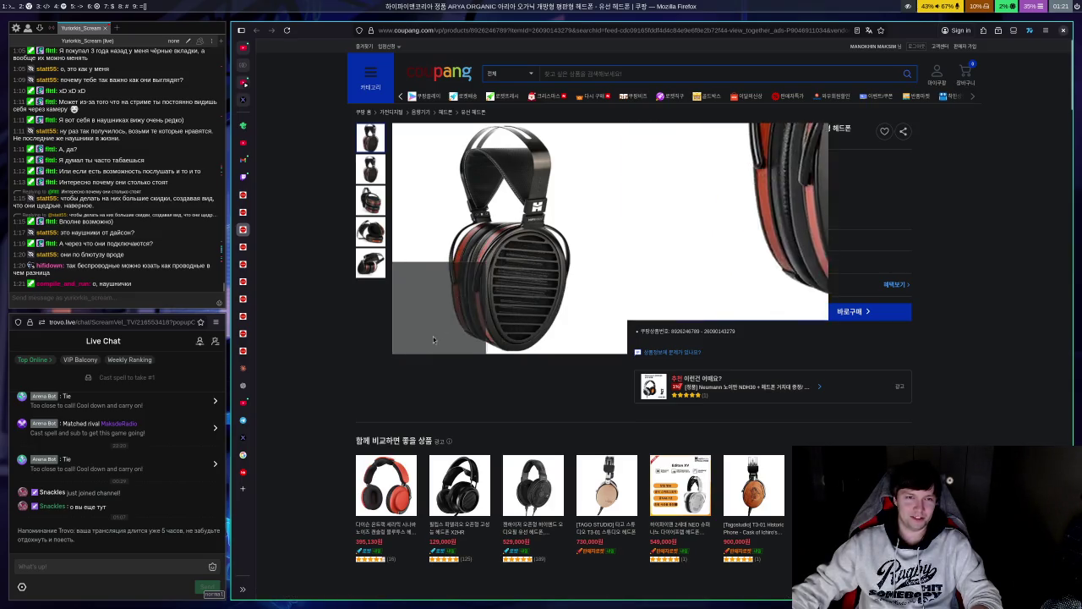
click(243, 211)
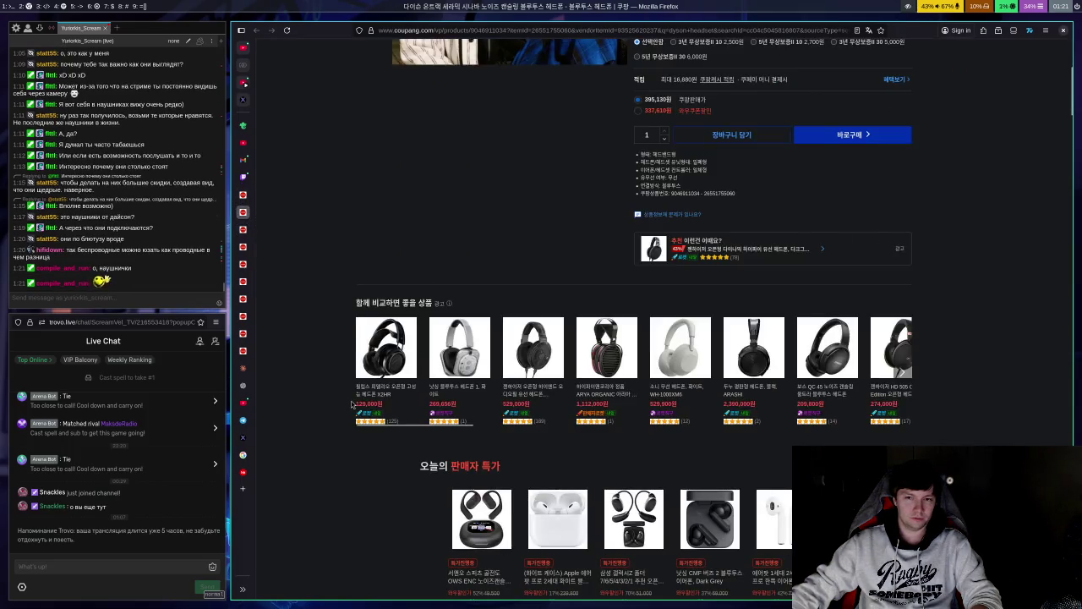
scroll(572, 353, up, 4)
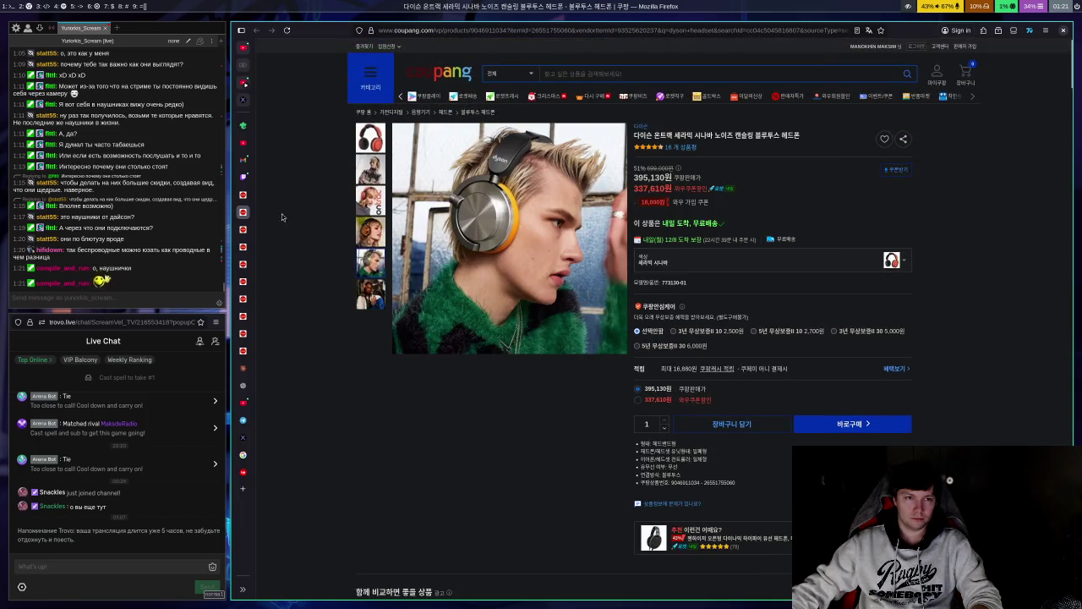
key(ctrl+shift+Tab)
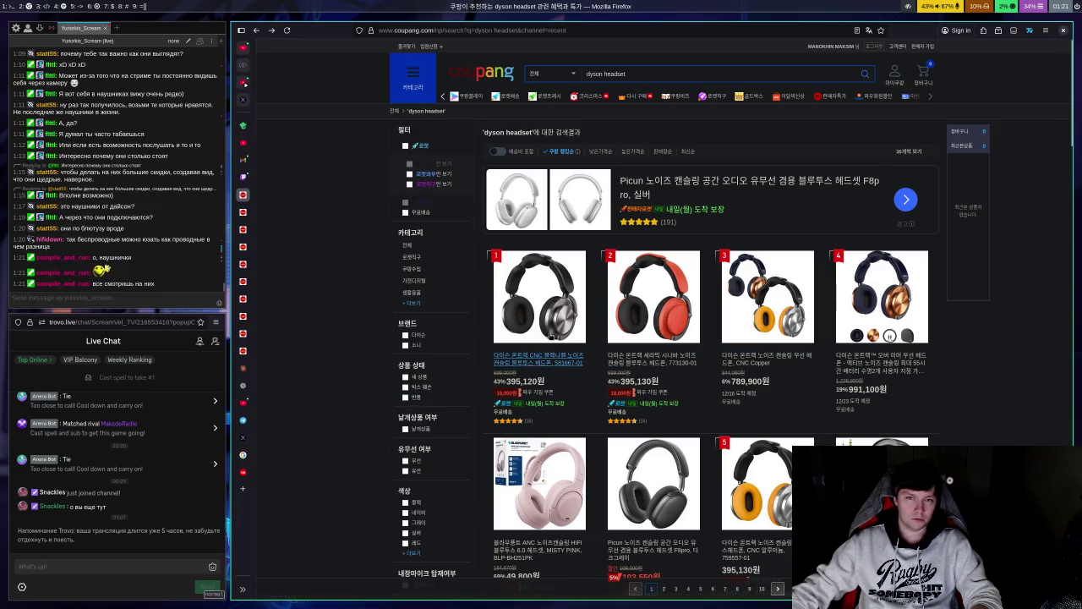
click(243, 334)
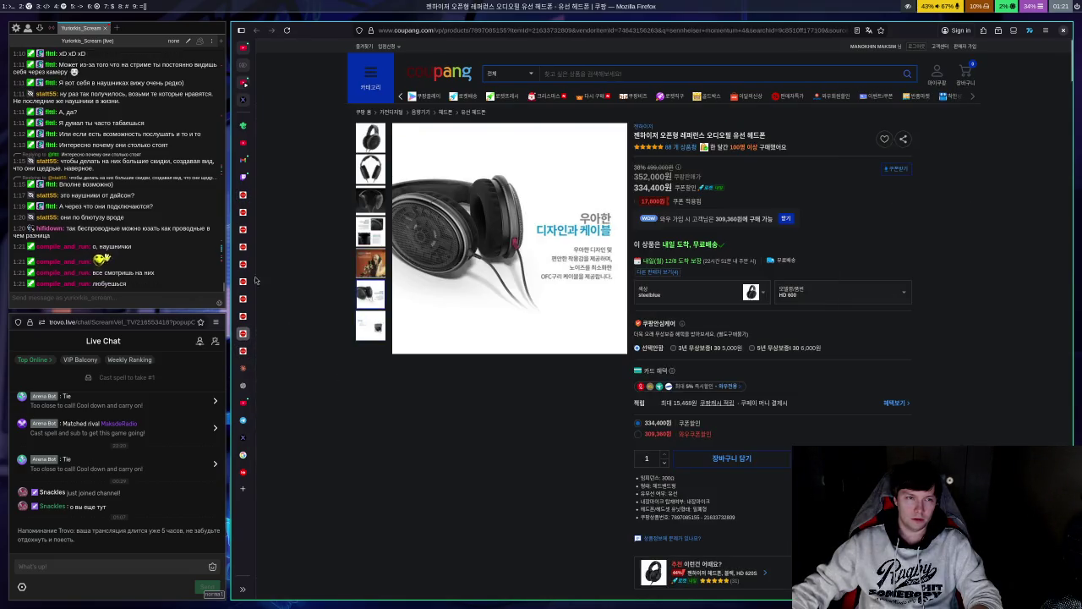
click(243, 212)
click(243, 194)
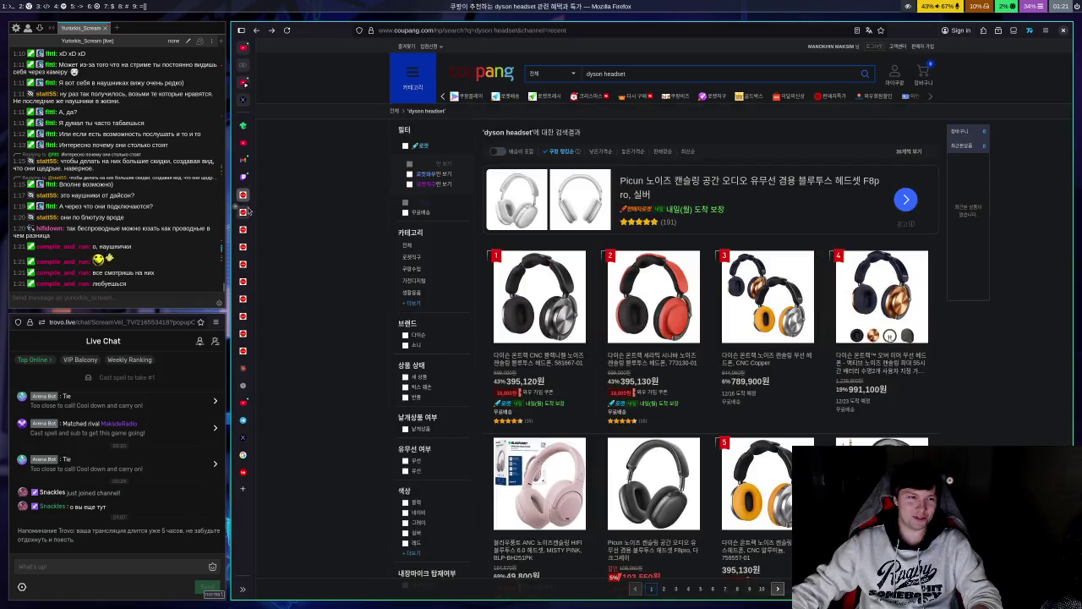
click(920, 152)
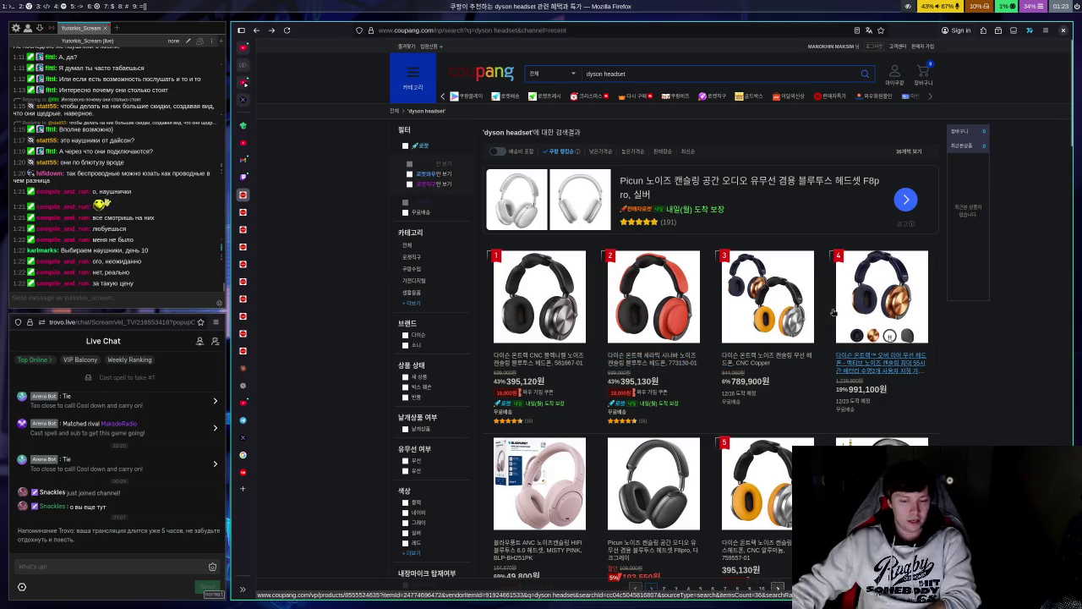
key(super+2)
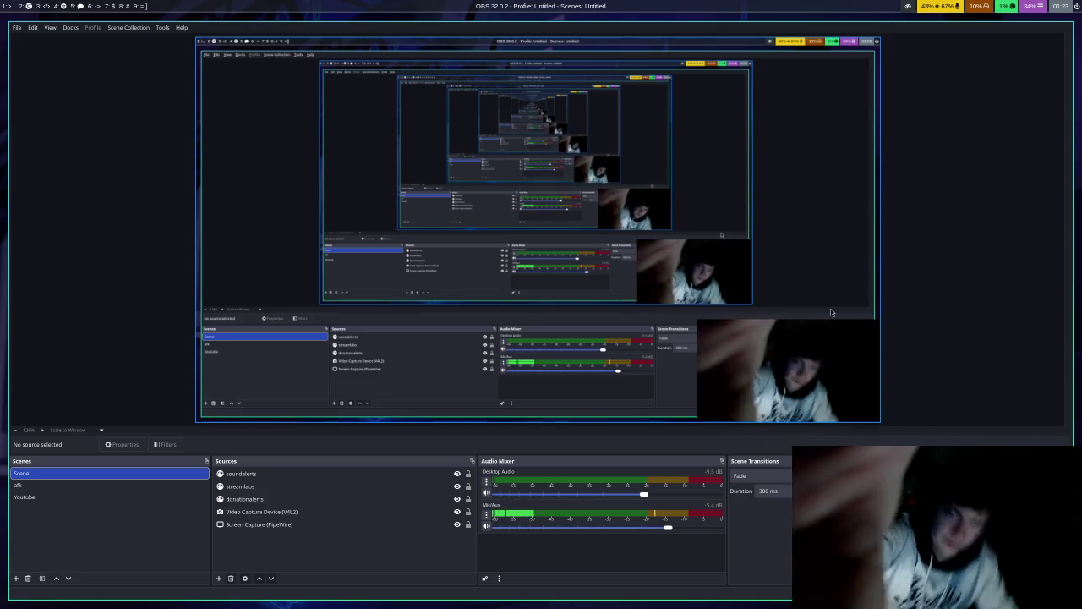
Step: Switch from the full-screen OBS window back to Firefox's Coupang dyson headset results
key(super+2)
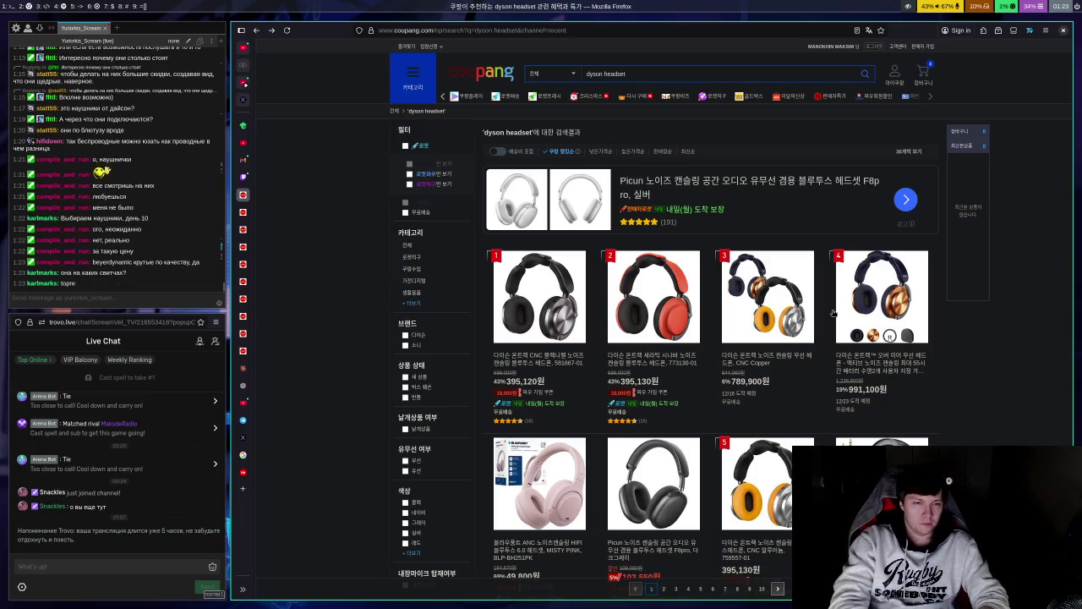
key(super+Return)
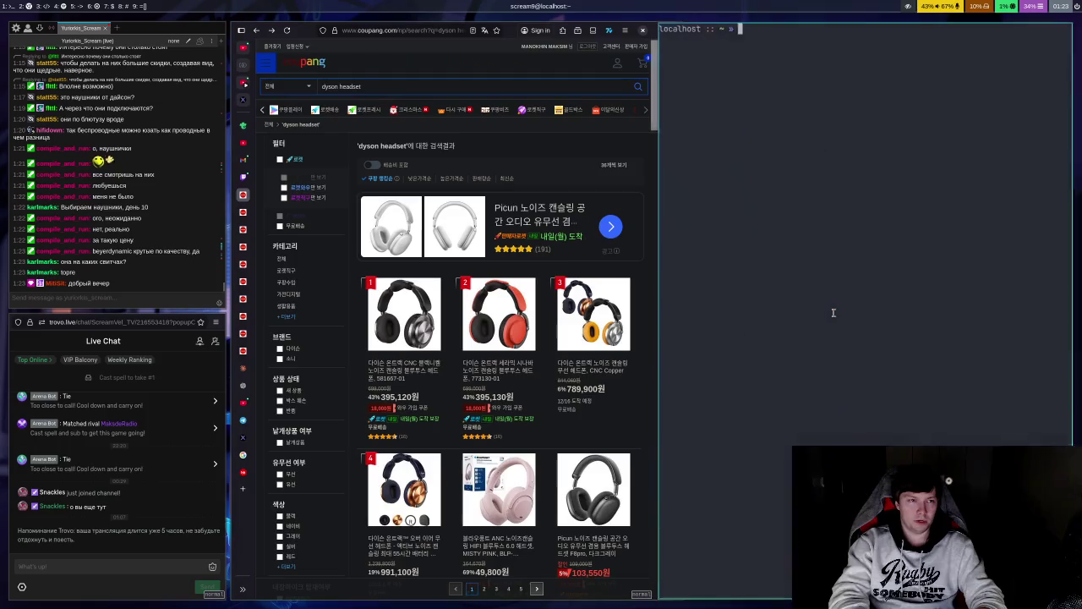
text(w)
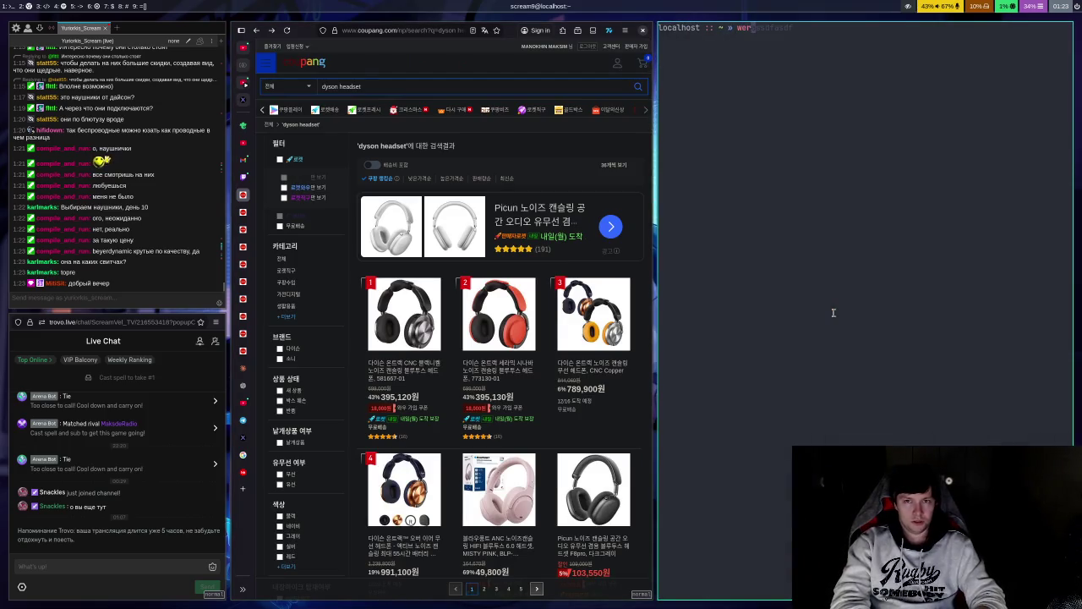
key(BackSpace)
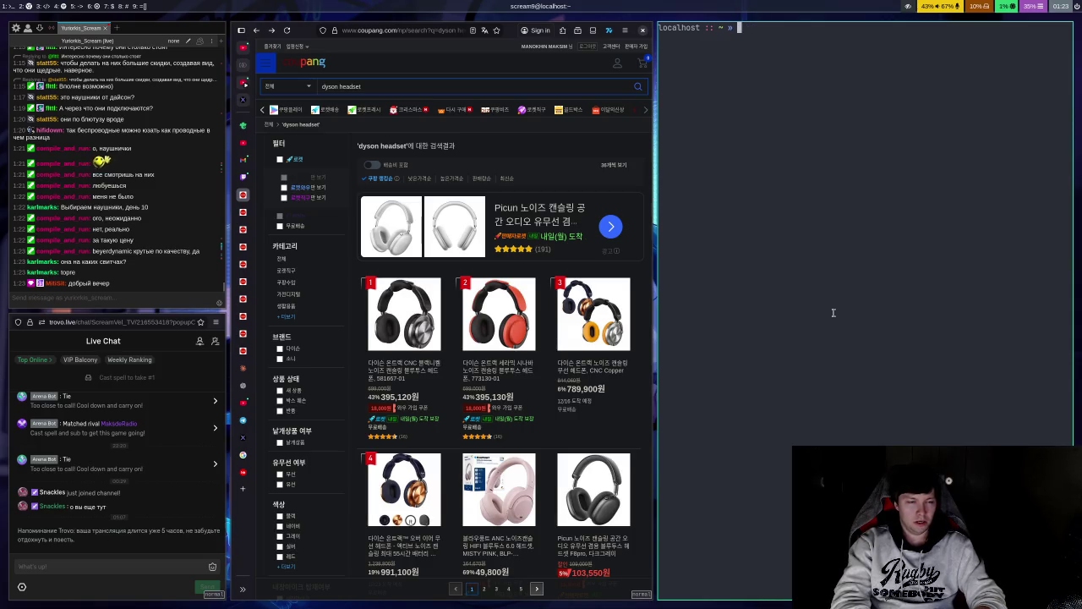
text(asdfasnjxcvajealsjfassdfasdfajjasdfaksjdfnv)
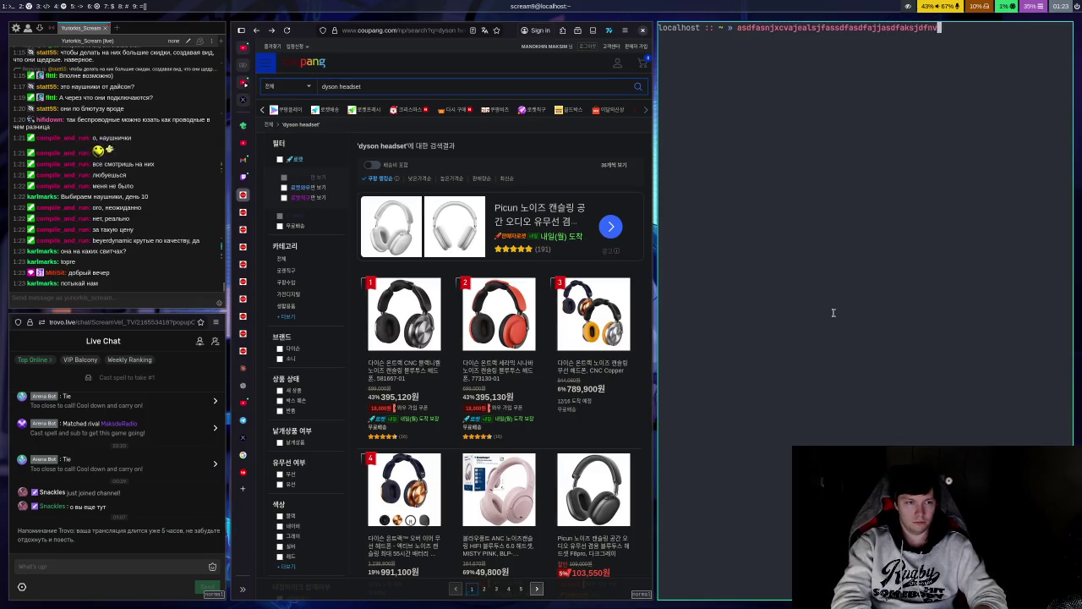
text(lsejrawdlfasdjasdlfjasdlfjasdf)
text(fasdfasldfasdf)
text(fasdnfasdfasdnf)
text(alsjdfalnsdfalsndfalsjdflwiernasldf)
text(asdf)
key(ctrl+u)
text(werasdfasdfasdf)
key(ctrl+u)
text(asldfna;sf)
key(BackSpace)
text(wers)
key(Return)
text(adfasldnfasldjfaiwjen)
key(ctrl+u)
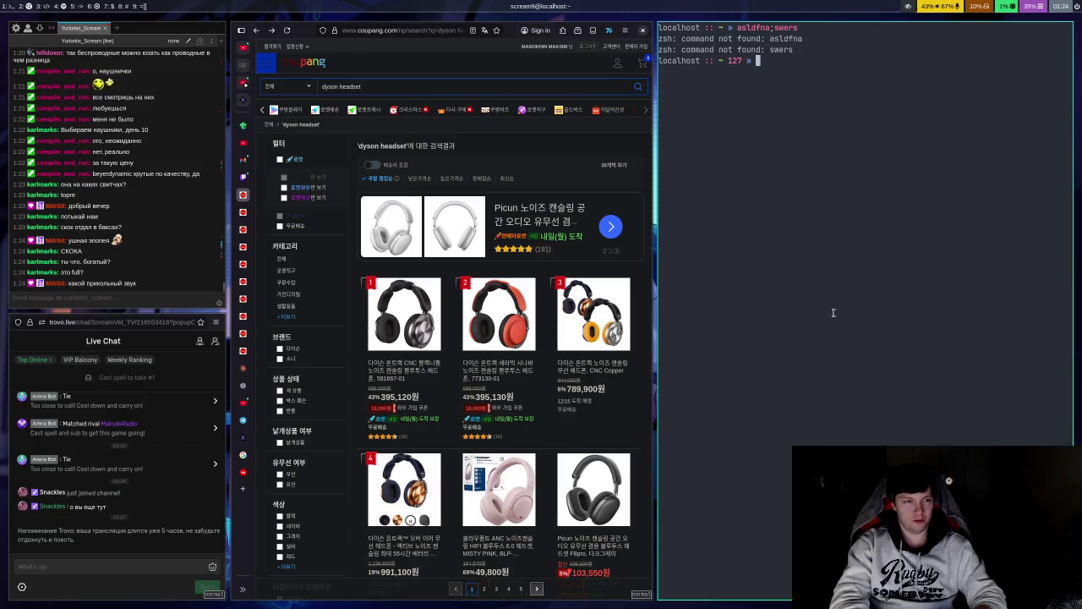
text(wwerwesdfa)
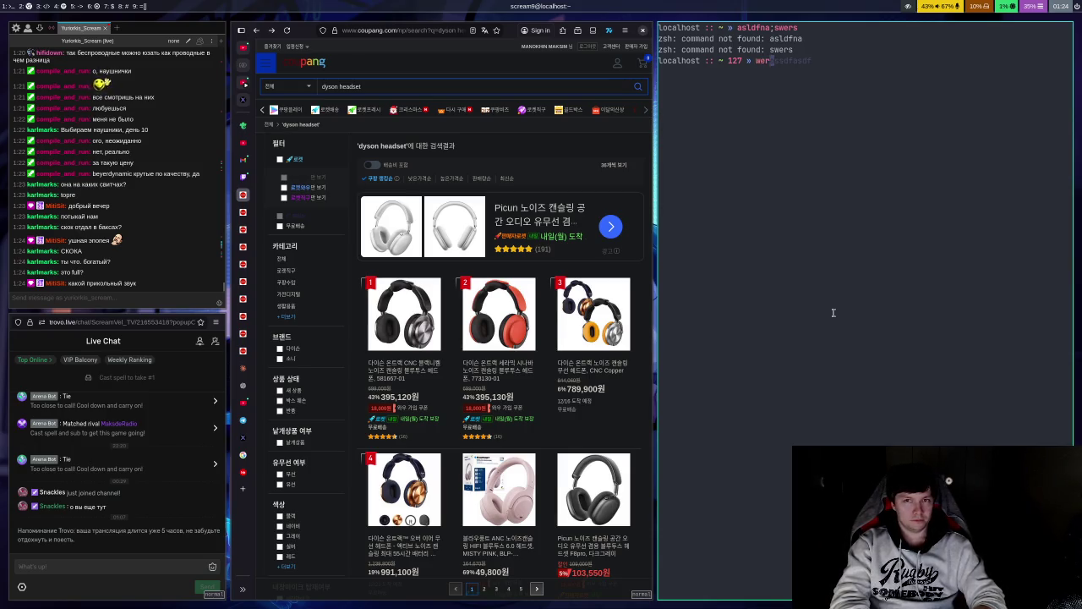
text(sdixncv)
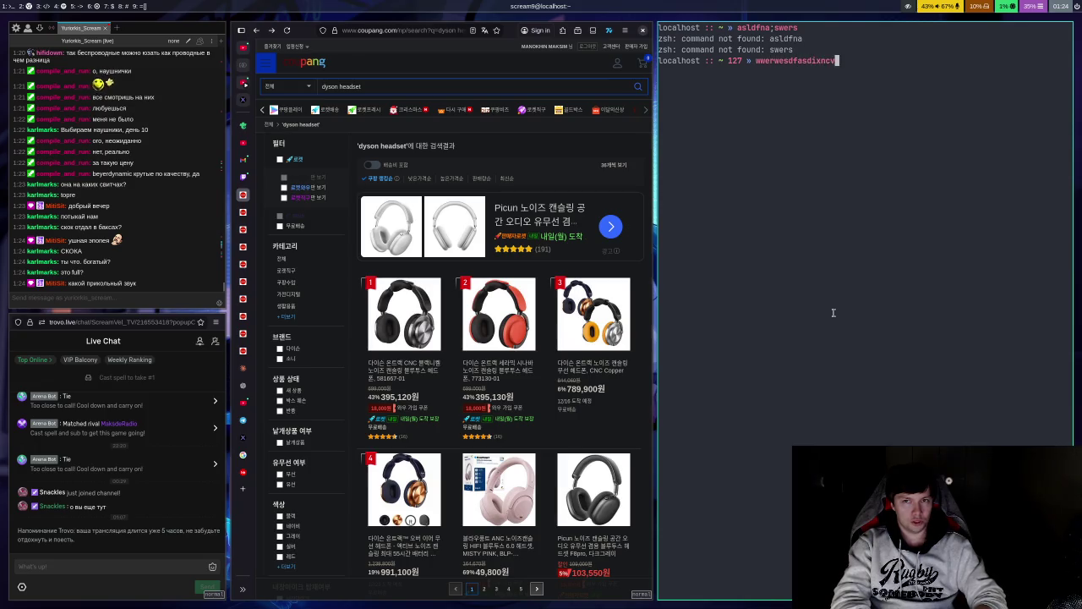
text(werawldjfaiwejrslndgwersdfk)
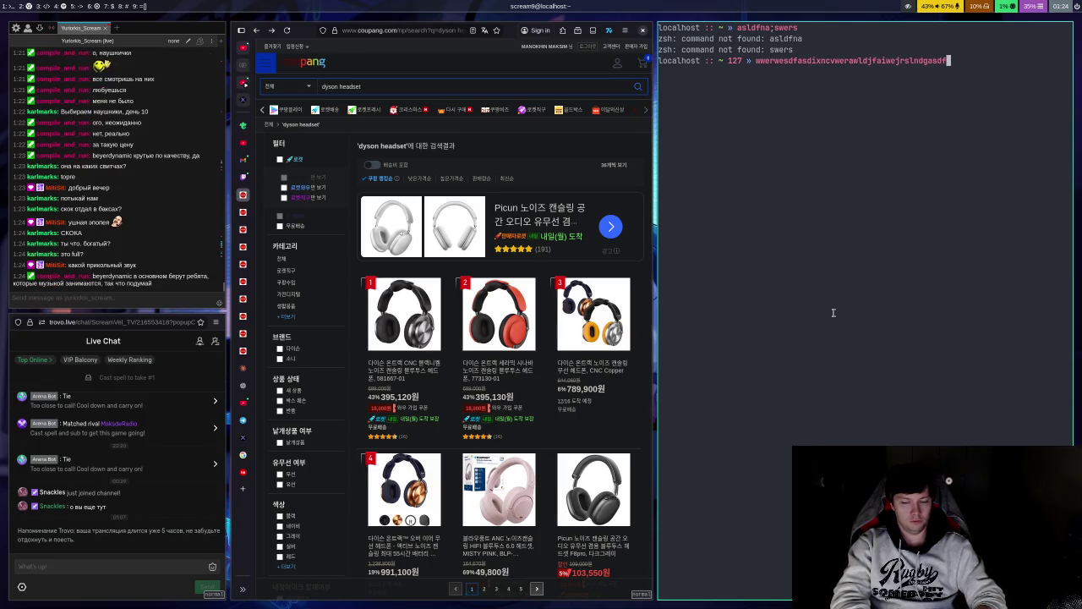
text(a;wlenra;s)
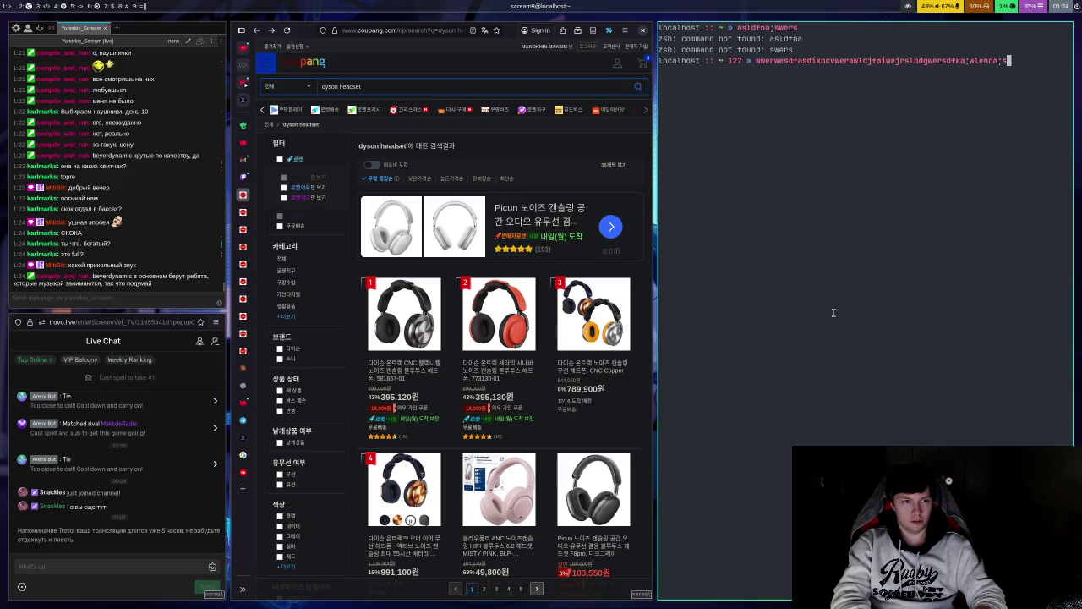
text(cvawejrasijdfasjdfliawerni)
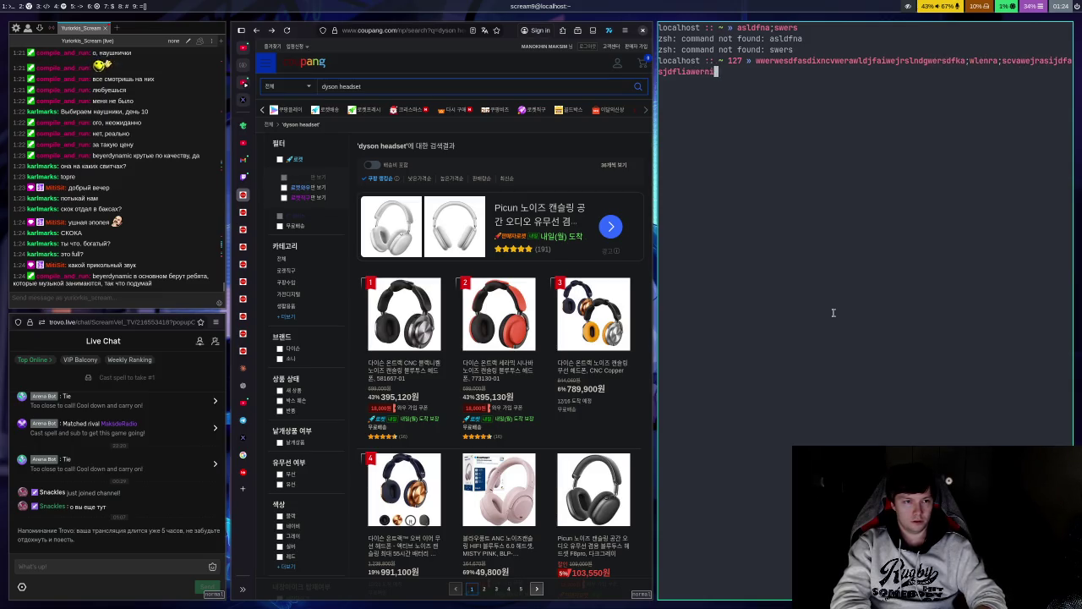
text(snatasdfiawneralskjdfasldflfasidj)
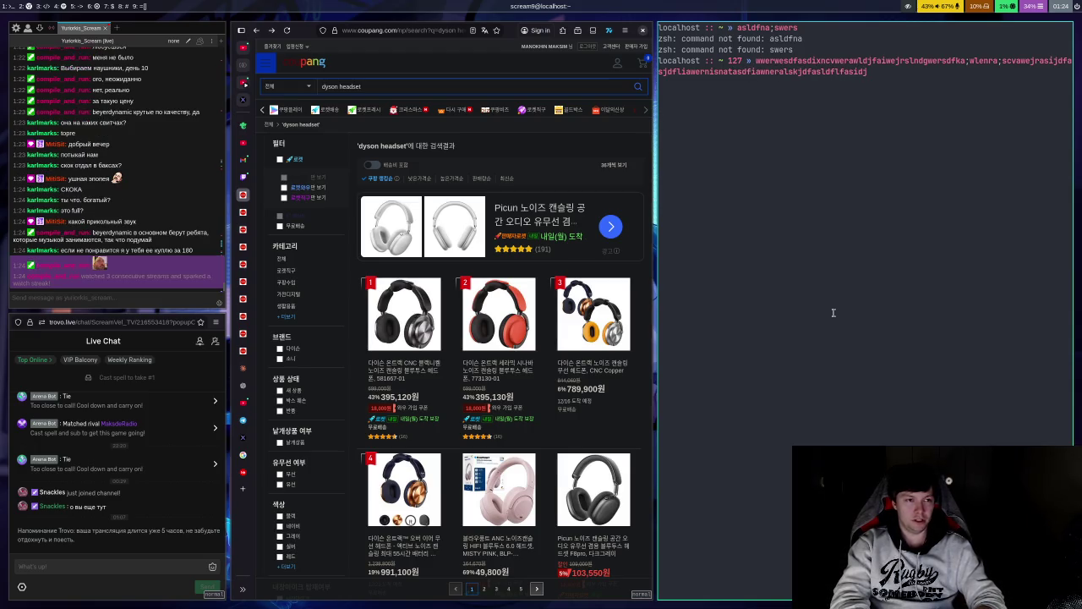
text(a;lsdfij)
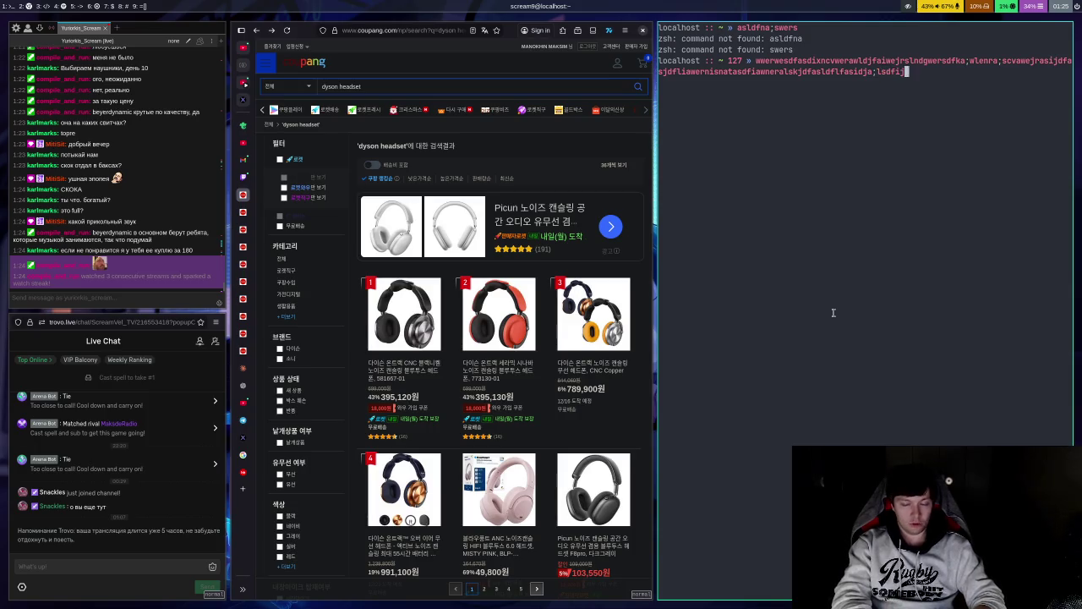
key(ctrl+w)
key(ctrl+w)
key(ctrl+w)
key(ctrl+w)
text(asdfasdf)
key(Return)
text(asd)
key(Return)
text(fas)
key(Return)
text(dfassdfasdf;ajfaiwenrsldfasldfawle)
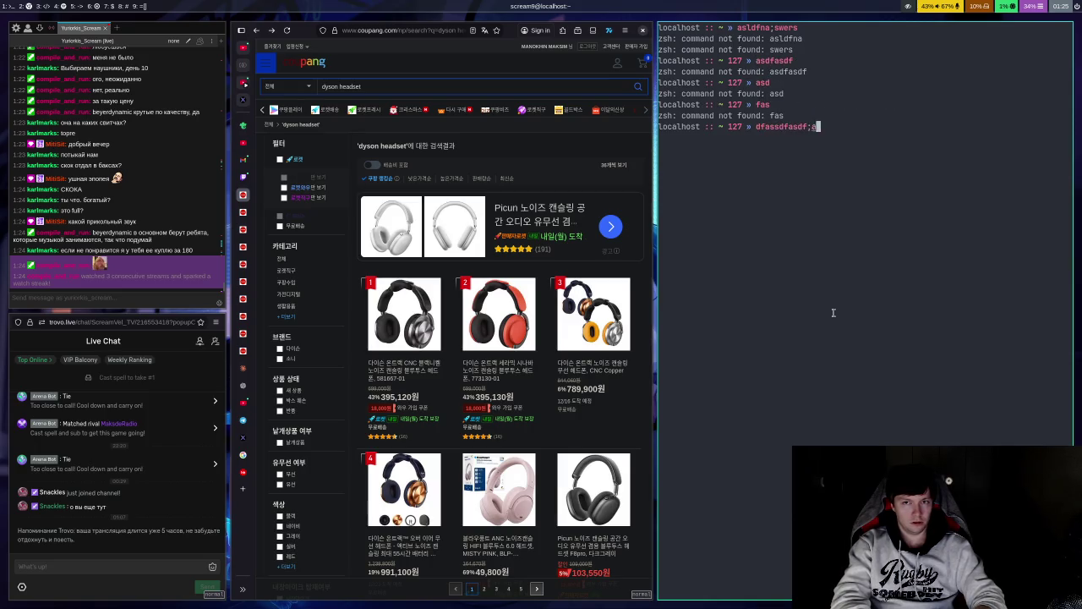
key(ctrl+w)
key(ctrl+w)
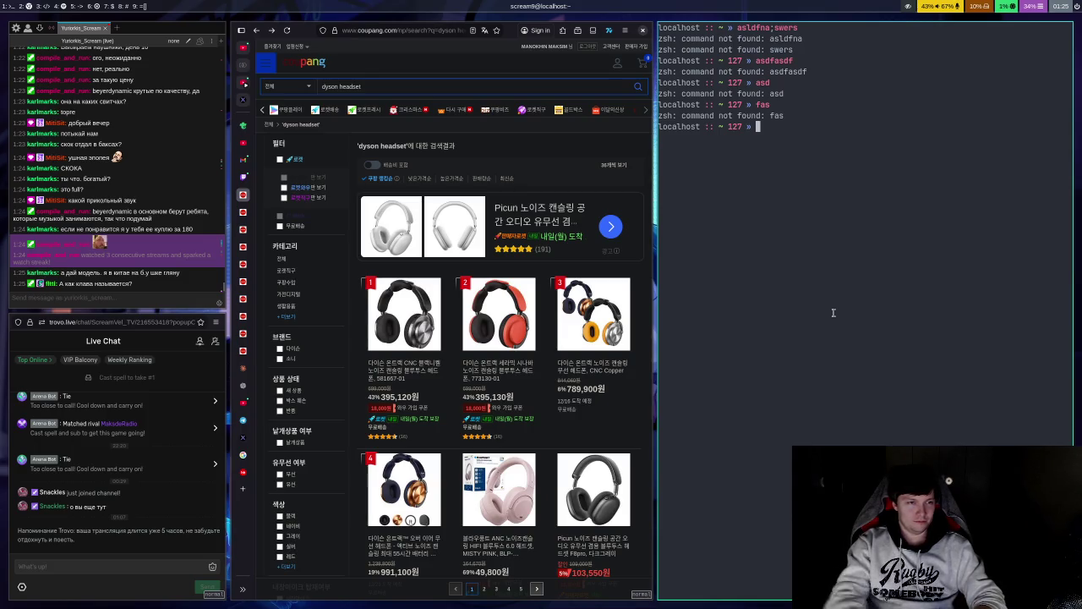
key(ctrl+d)
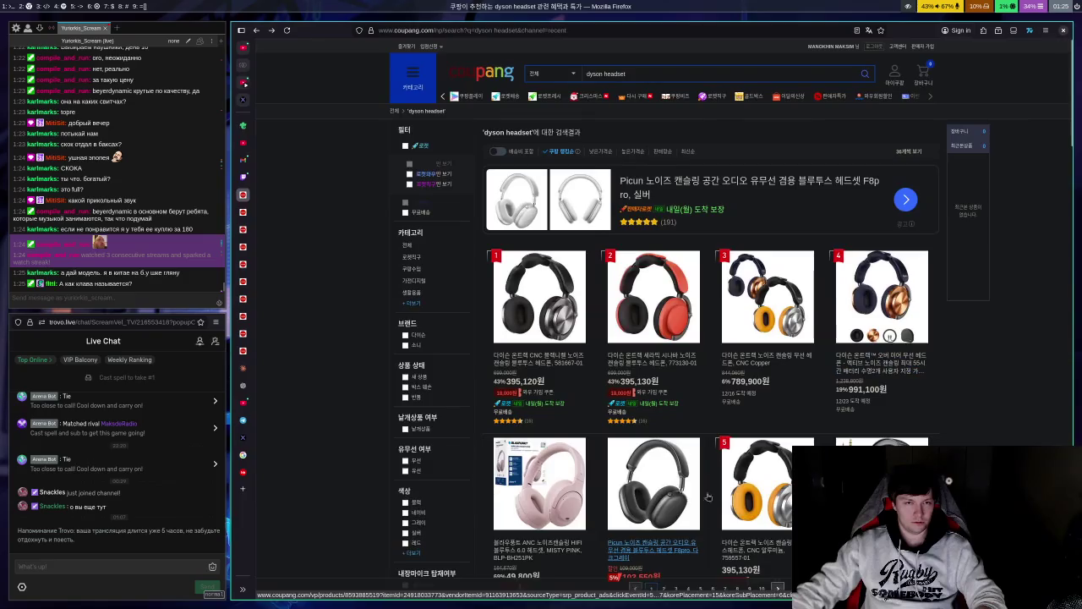
Step: Open the REALFORCE R3 keyboard from the My Coupang order list and select its model name
click(245, 368)
click(242, 350)
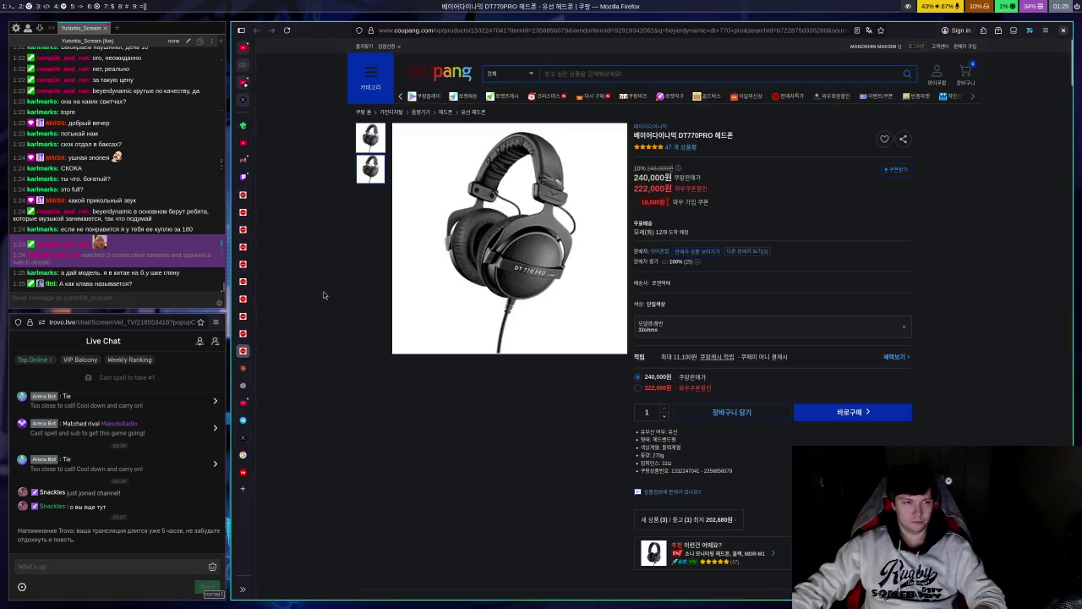
click(948, 81)
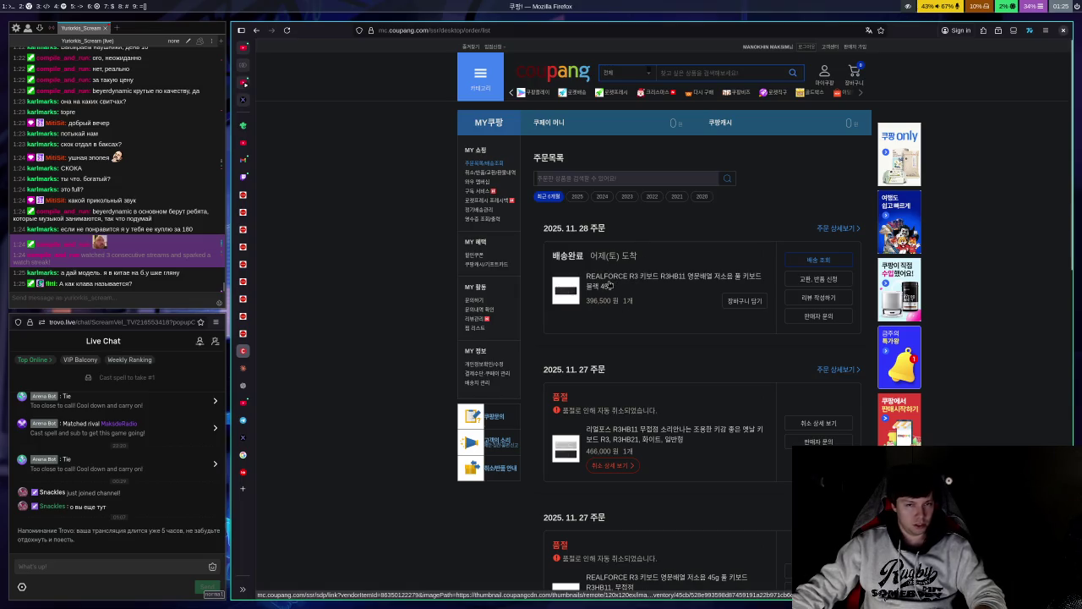
click(609, 285)
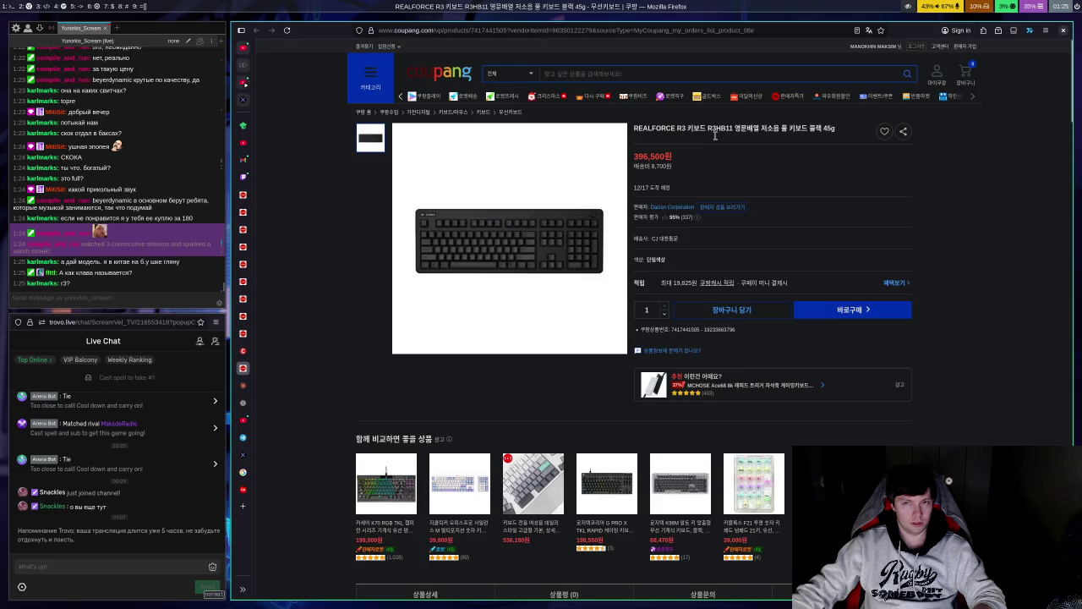
drag(635, 129, 734, 138)
Step: Paste and send 'REALFORCE R3 키보드 R3HB11' in Chatterino chat, then return to Firefox
click(119, 301)
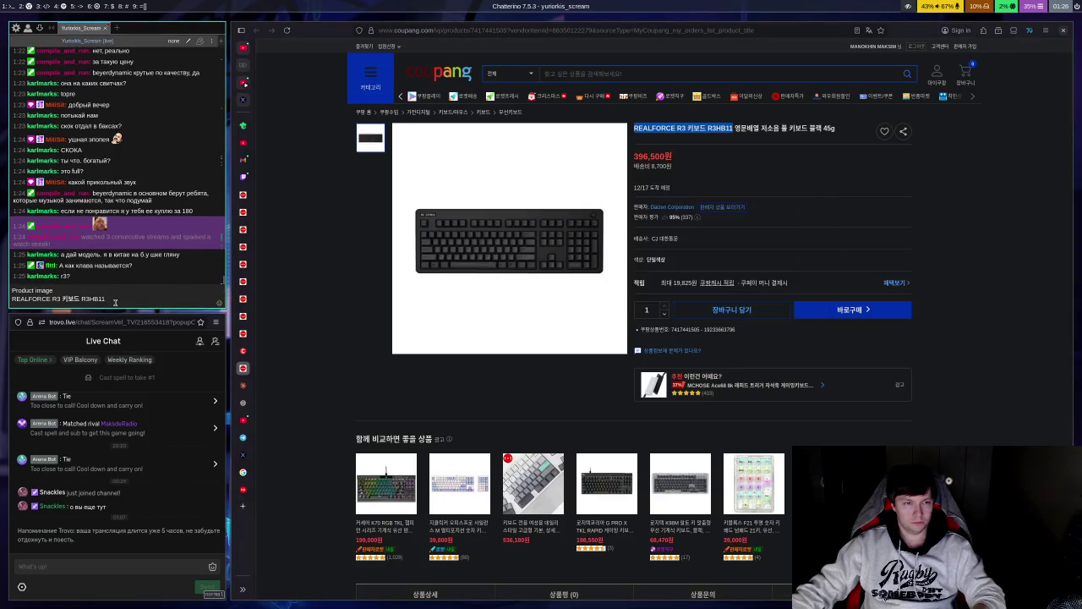
text(Product image REALFORCE R3 키보드 R3HB11)
key(Return)
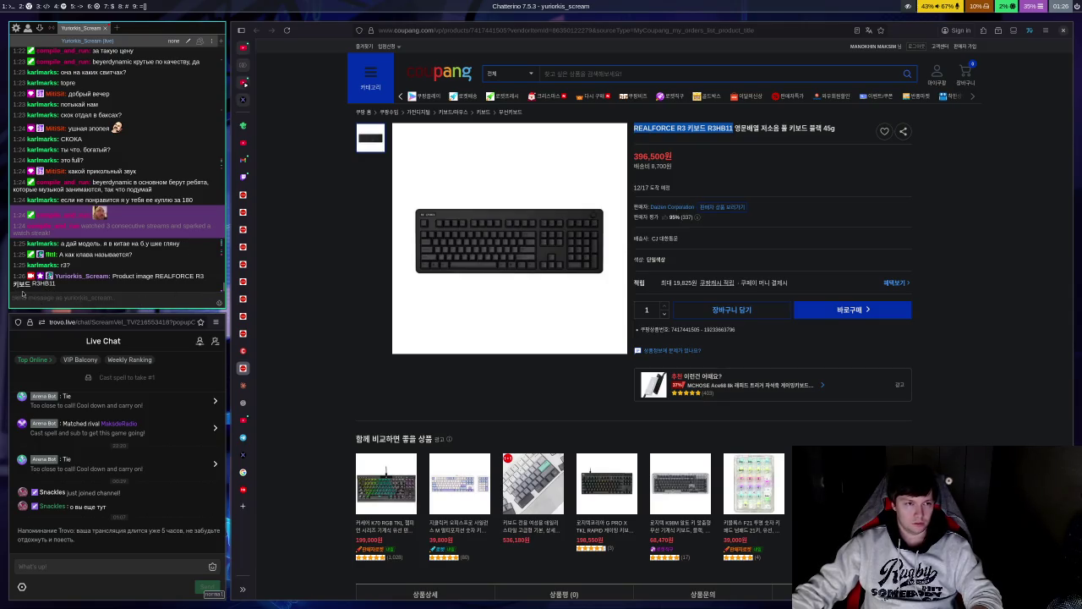
click(284, 286)
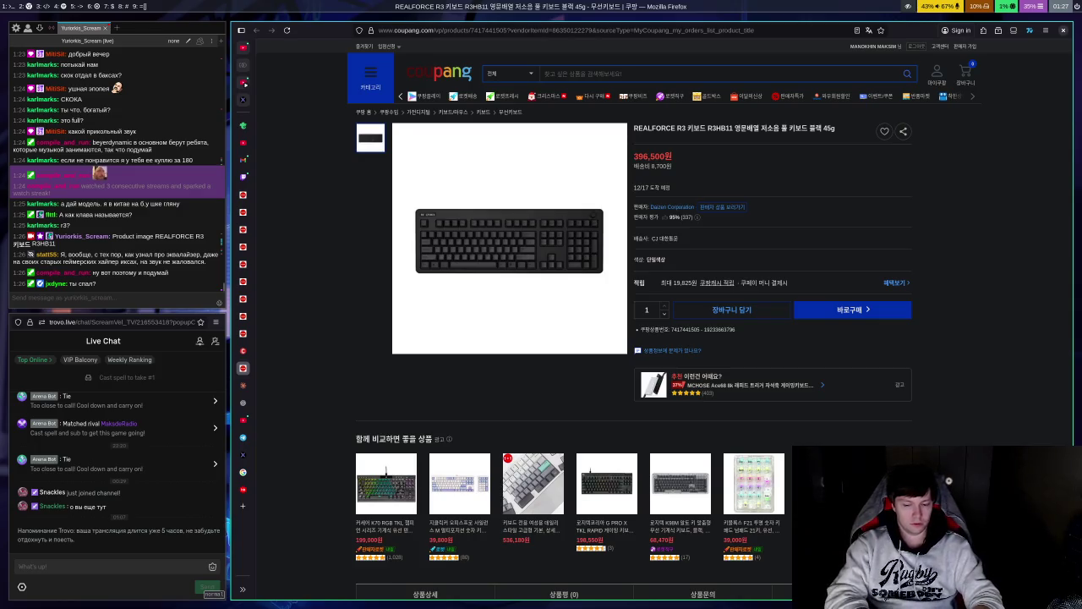
key(super+Return)
Step: Type and run several junk commands at the zsh prompt, clearing lines with Ctrl+U
text(sdfiasndf)
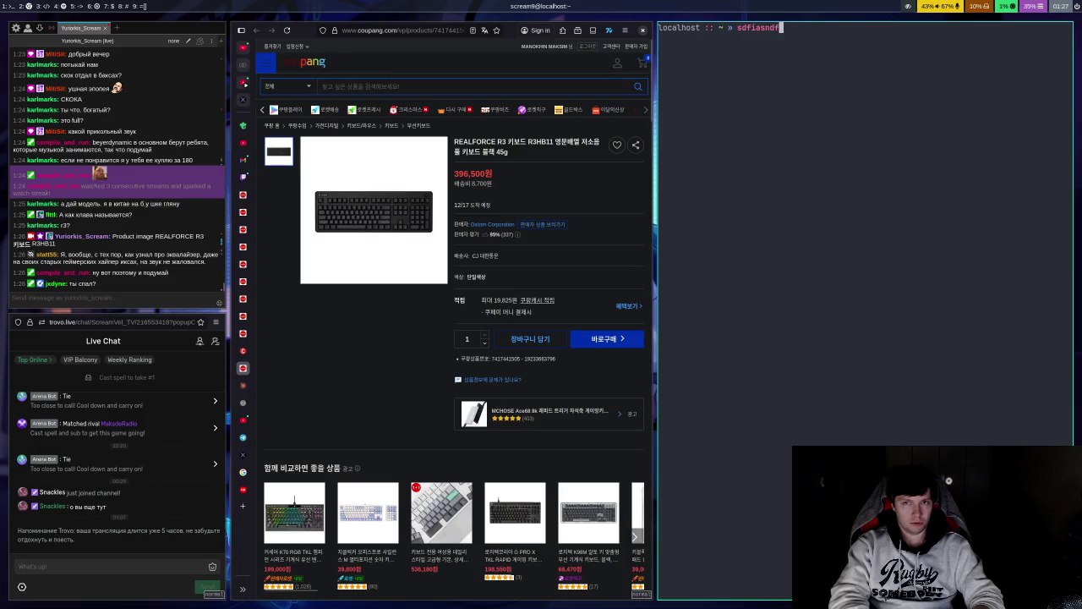
text(awerinasdflajsdfisdnflasjdf)
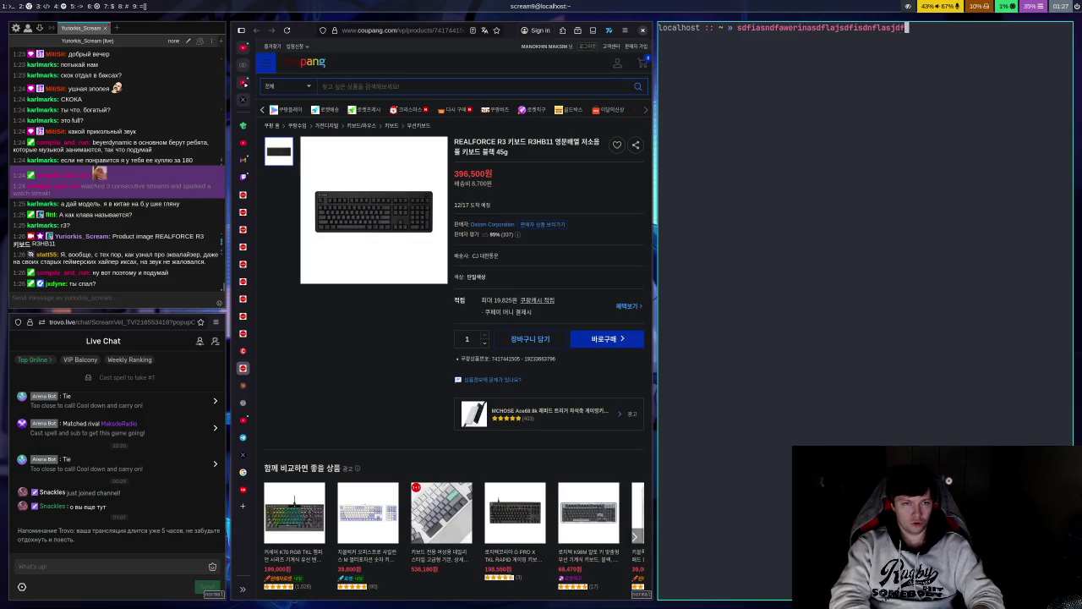
text(iajsjfdint)
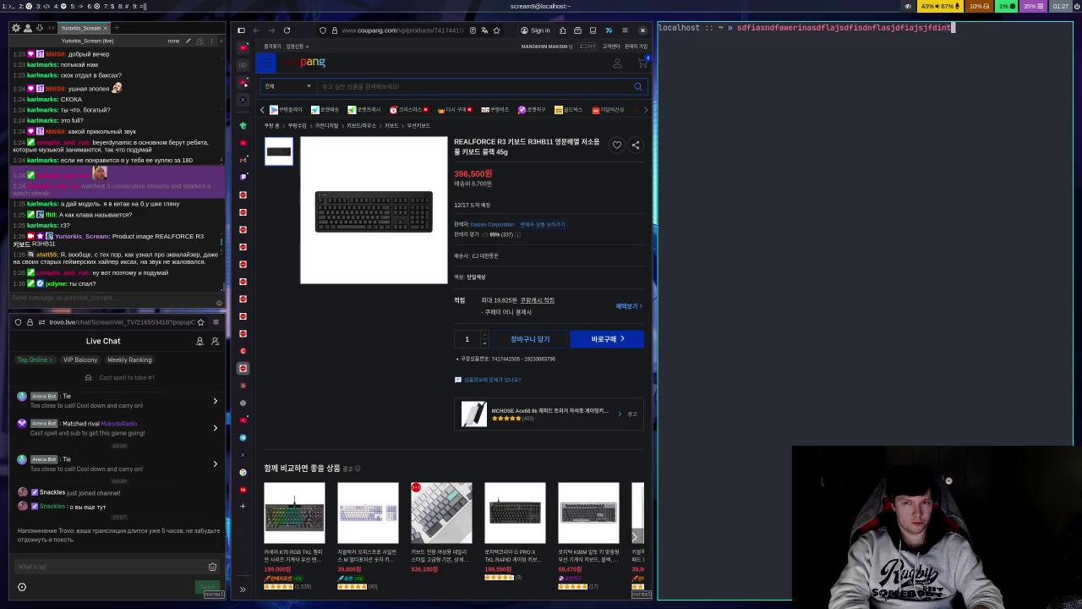
text(aisndfajsdf)
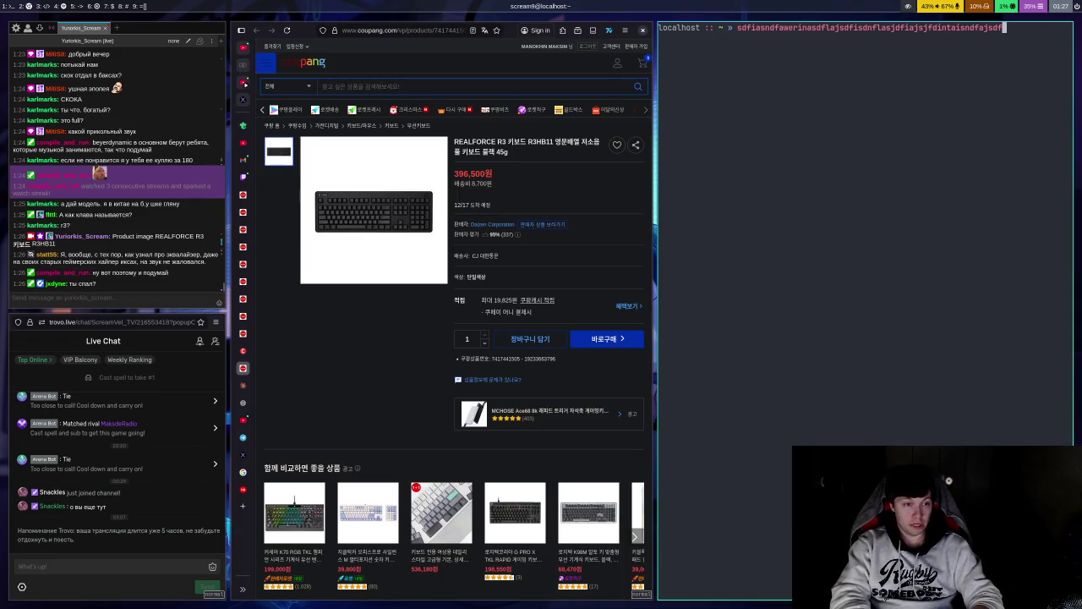
text(aiwenasdfasdf)
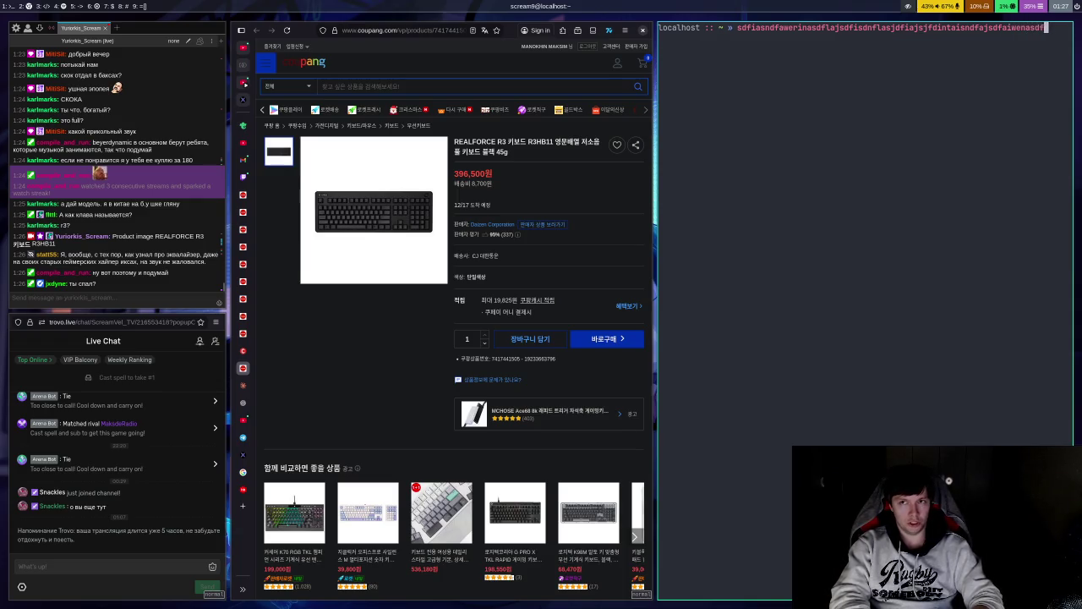
key(ctrl+u)
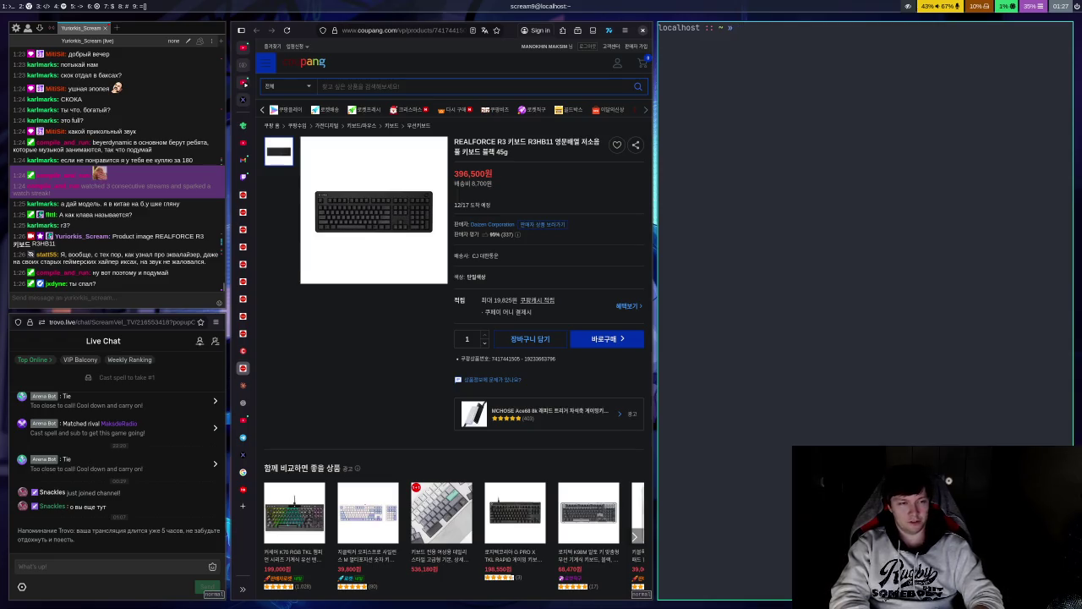
text(asdfasdfas)
key(ctrl+u)
text(asfasdfsdf)
key(Return)
text(asdf)
key(Return)
text(asf)
key(Return)
text(asd)
key(Return)
text(f)
key(Return)
key(Return)
key(Return)
key(Return)
Step: Erase the remaining scratch text at the prompt and close the zsh terminal window
text(sdf)
key(BackSpace)
key(BackSpace)
key(BackSpace)
text(sdfsdf)
key(ctrl+w)
text(sdf)
key(BackSpace)
key(BackSpace)
key(BackSpace)
text(sdfsdfnxcviwnerfas)
key(BackSpace)
key(BackSpace)
key(BackSpace)
key(super+shift+q)
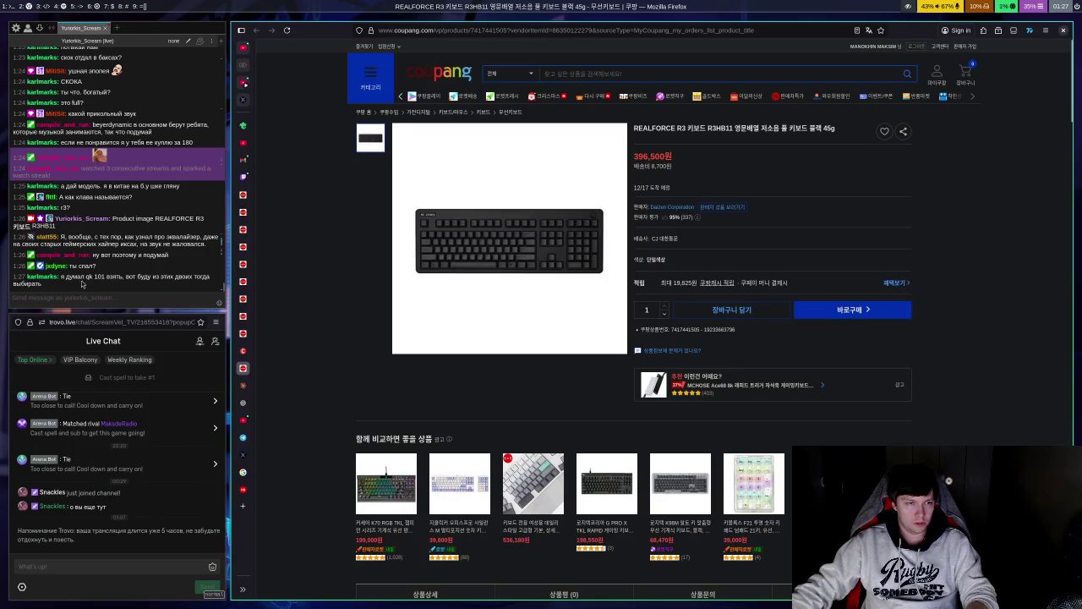
Step: Select 'qk 101' in Chatterino's last chat message, then switch to the dyson headset results in Firefox
click(98, 284)
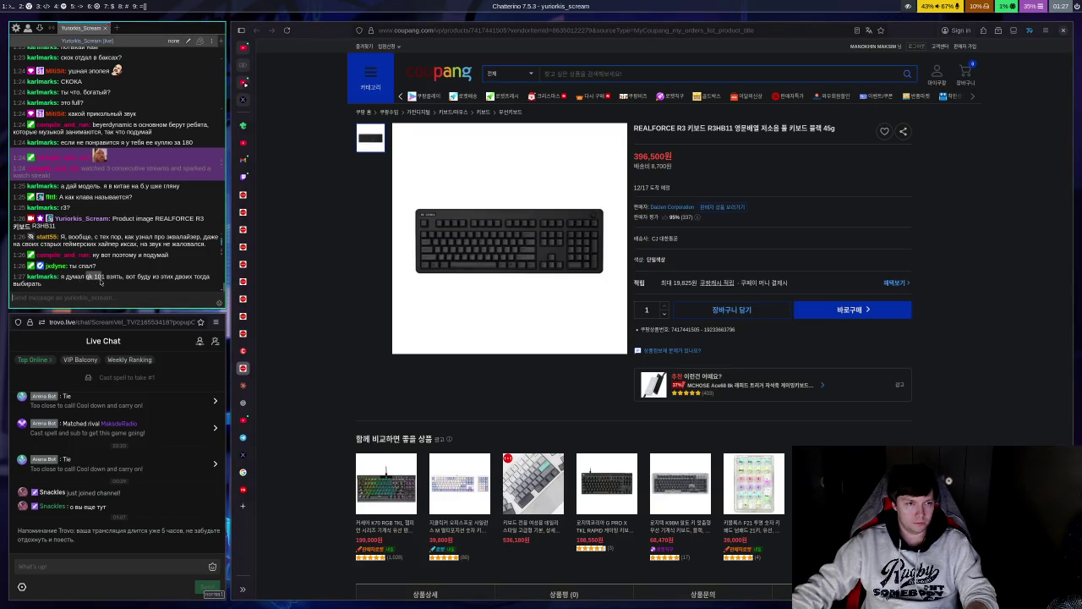
drag(88, 281, 102, 282)
click(128, 292)
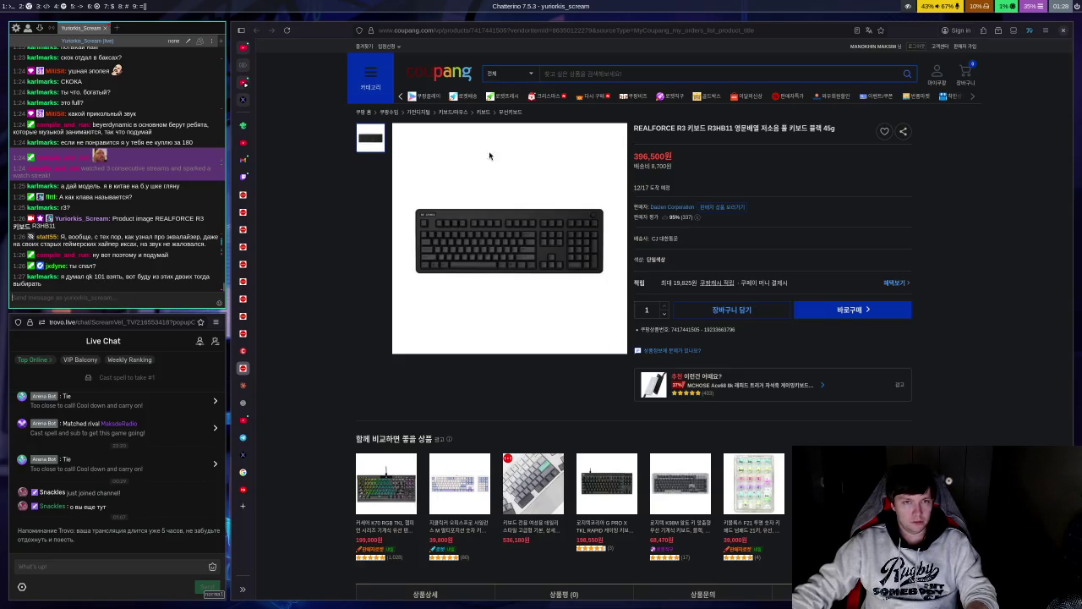
click(251, 199)
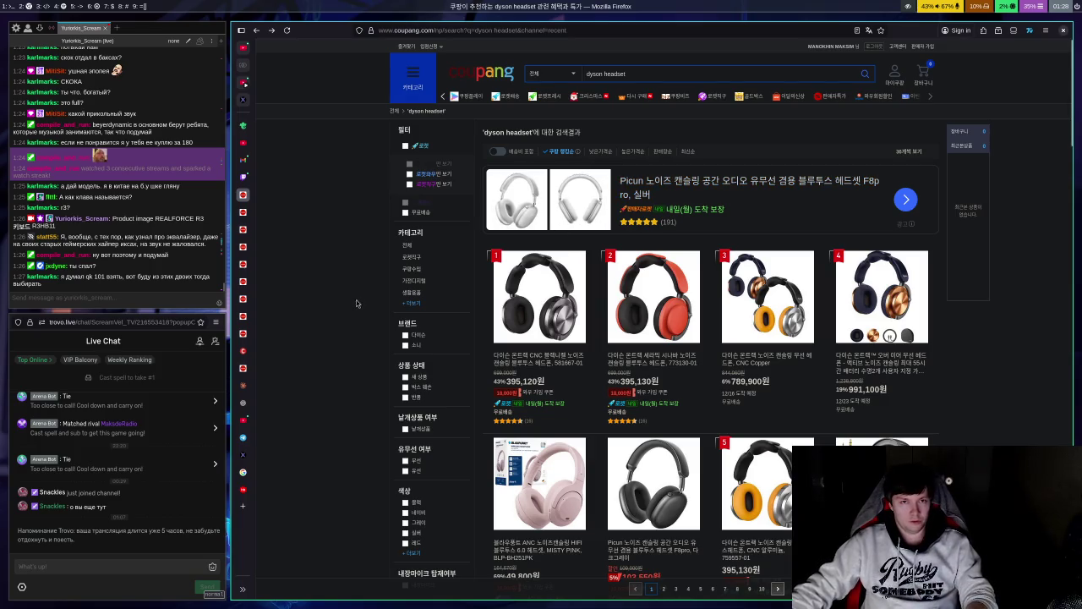
click(243, 337)
Step: Search Coupang for 'qk 101'
click(563, 76)
text(qk 101)
key(Return)
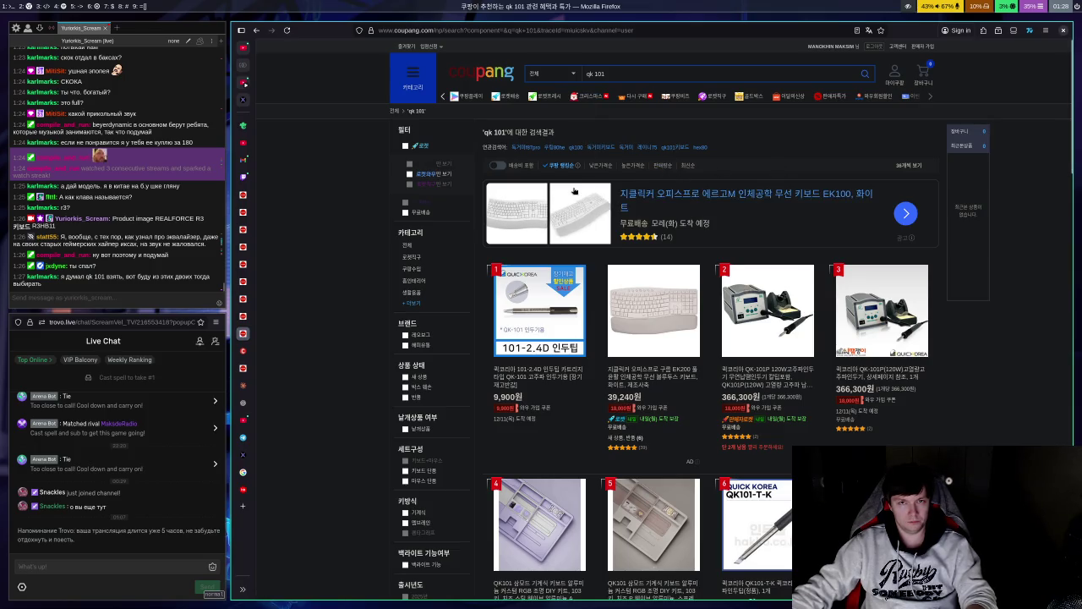
Step: Scroll through the qk 101 listings of QK-101 soldering tips and QK101 keyboard kits
scroll(668, 228, down, 5)
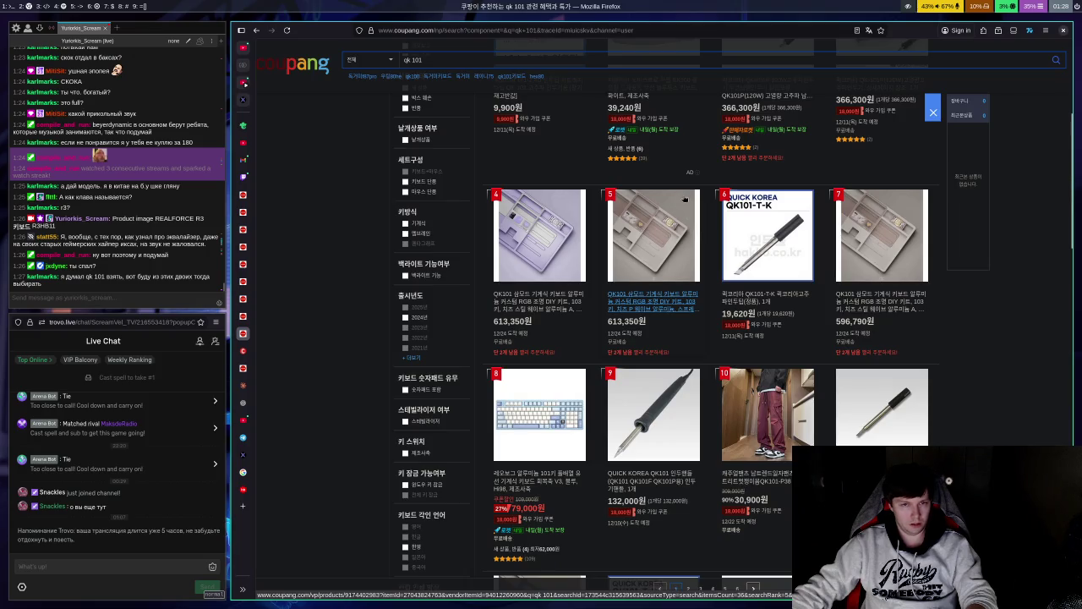
scroll(688, 194, up, 3)
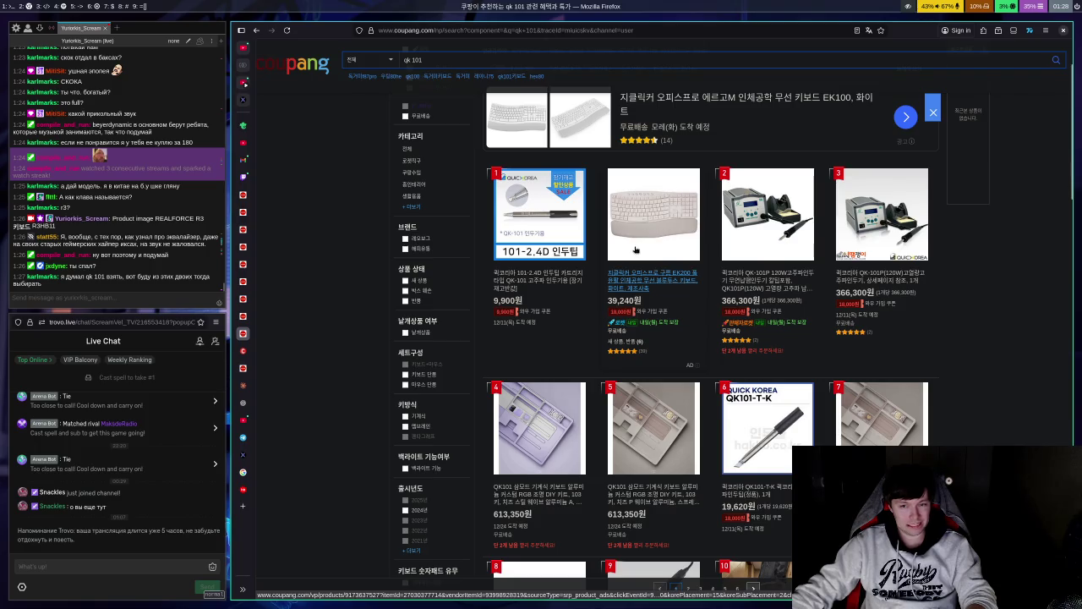
scroll(638, 248, up, 2)
scroll(544, 228, down, 5)
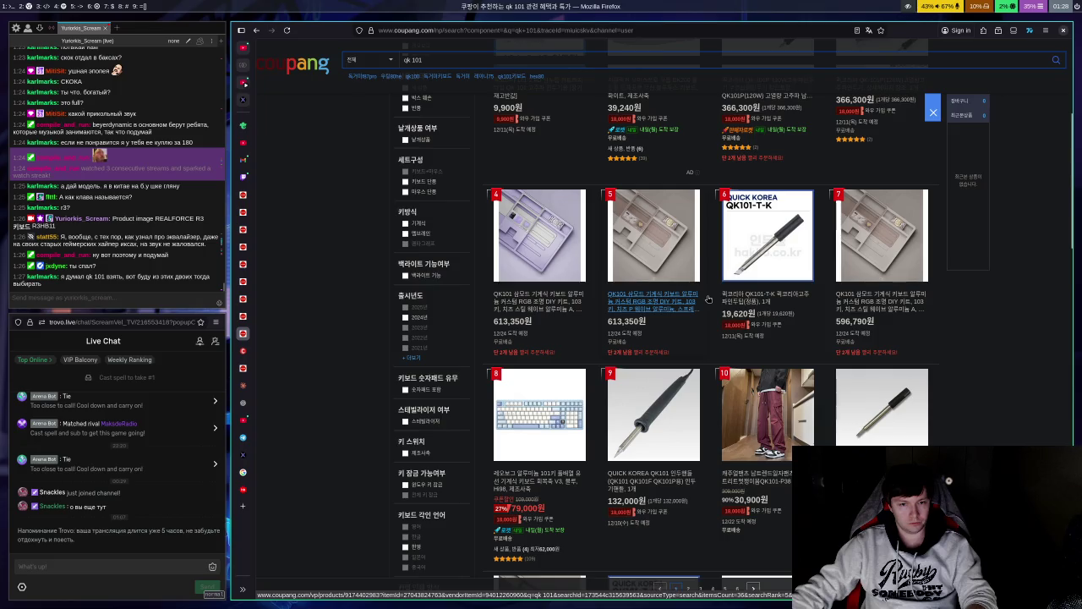
scroll(706, 295, down, 3)
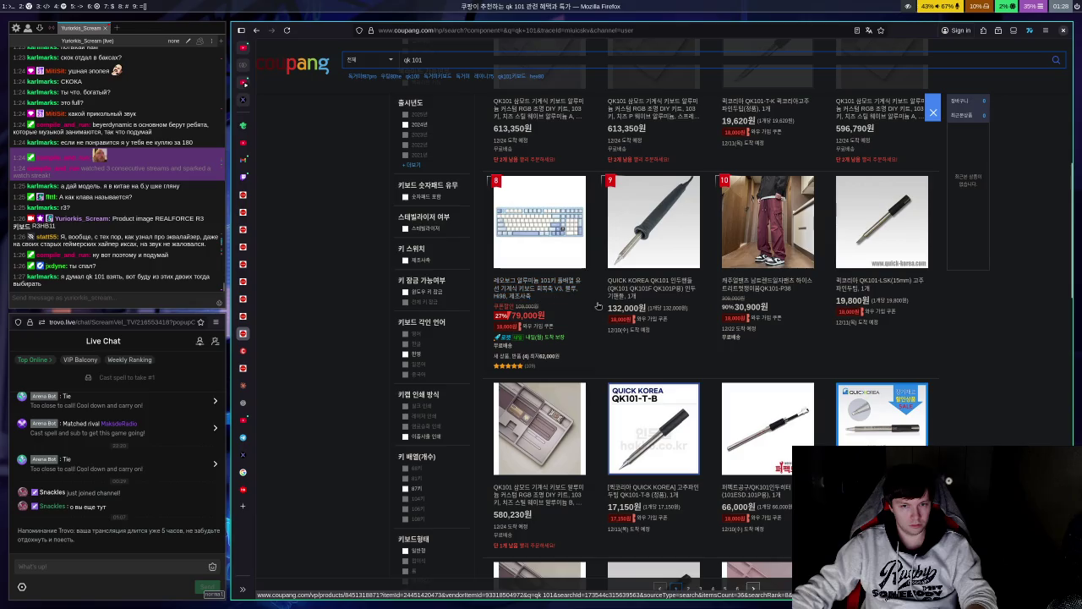
scroll(604, 300, down, 1)
scroll(604, 299, down, 3)
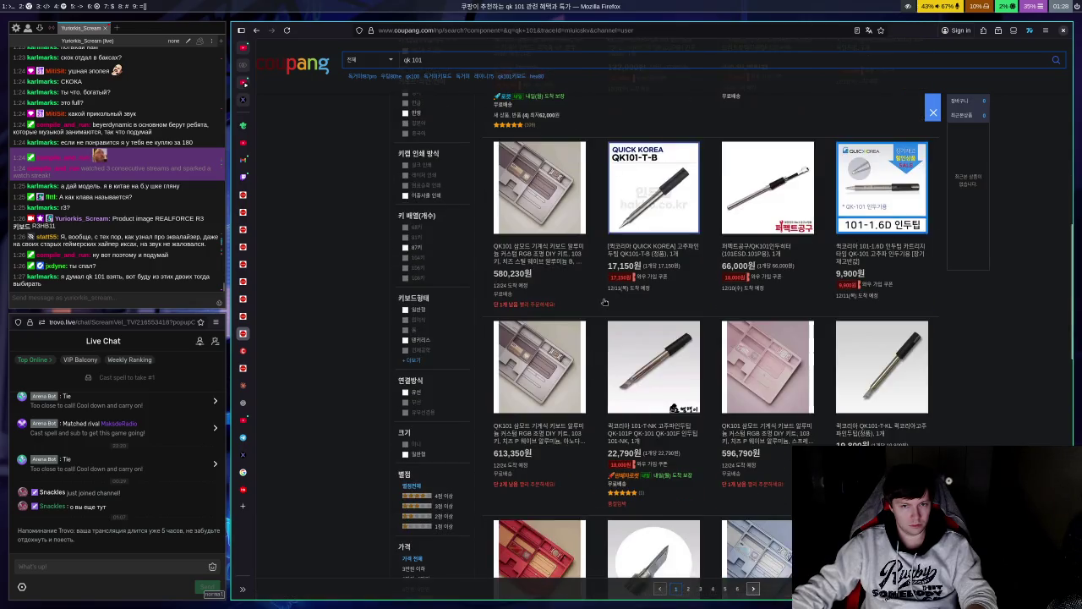
scroll(584, 306, down, 3)
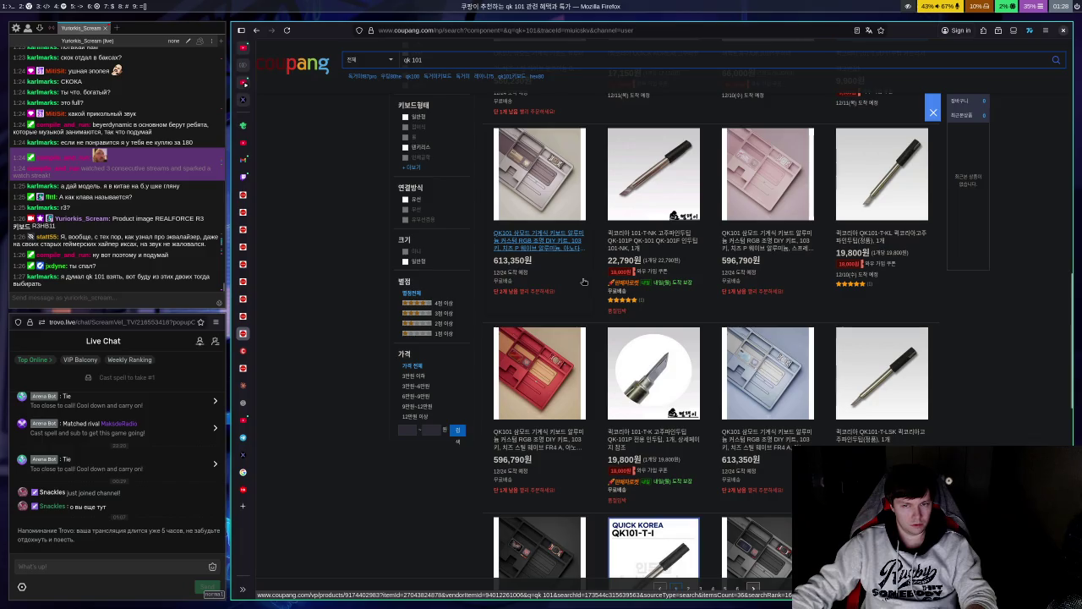
scroll(595, 305, down, 3)
scroll(618, 299, up, 3)
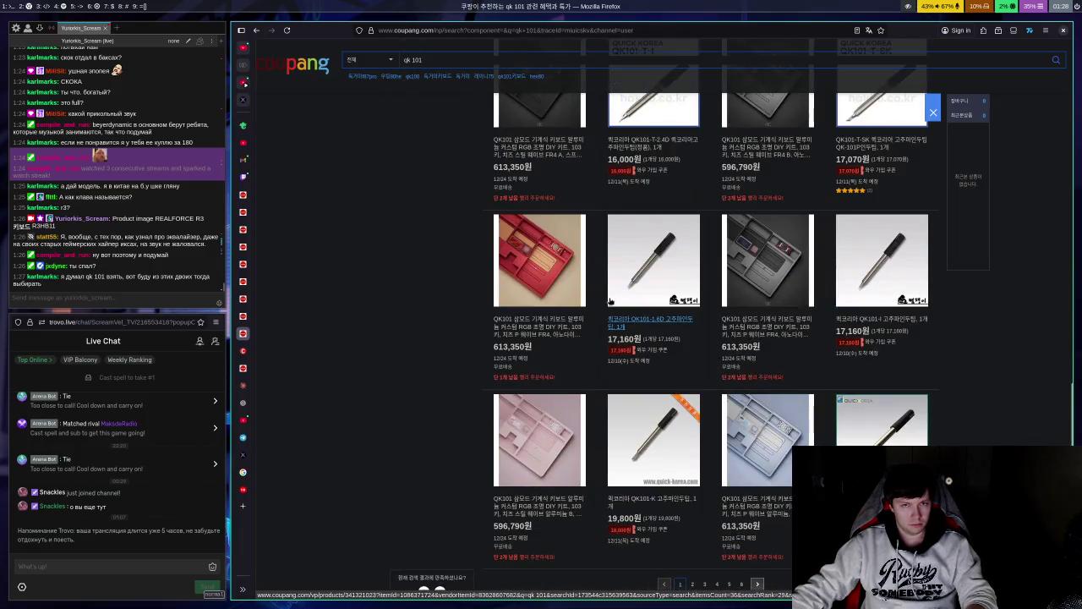
scroll(592, 279, up, 5)
scroll(587, 264, up, 5)
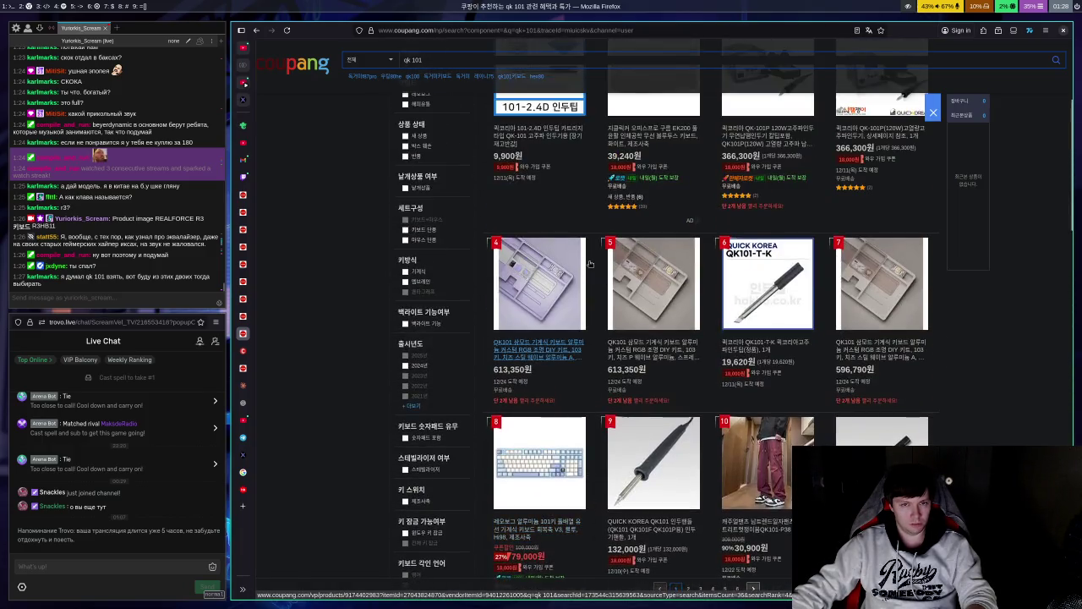
click(644, 382)
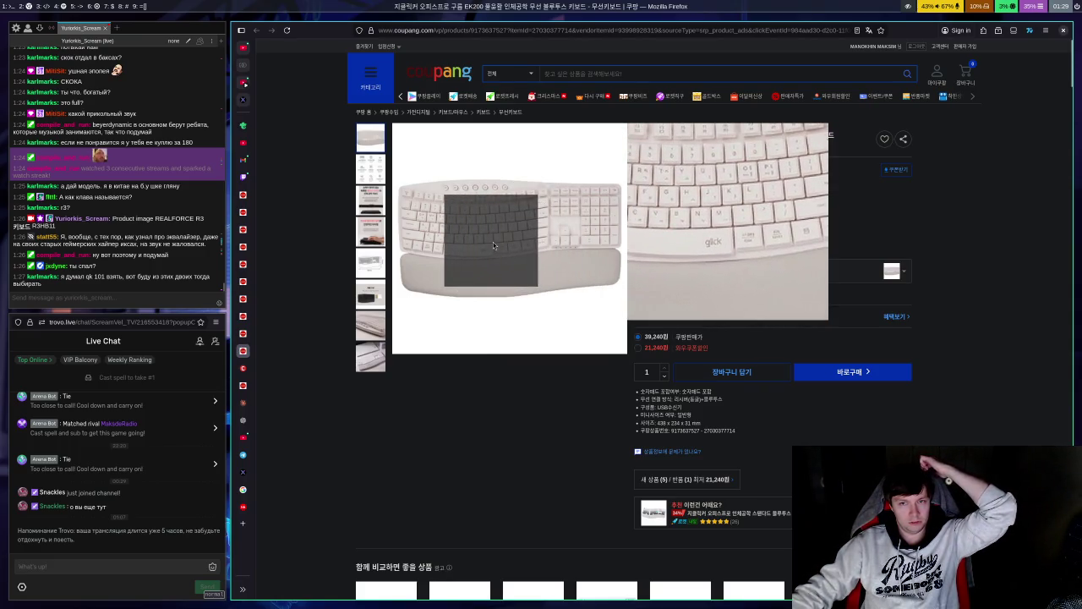
Step: View another EK200 keyboard photo, close it, then open the Qwertykeys QK101 link from chat
click(372, 239)
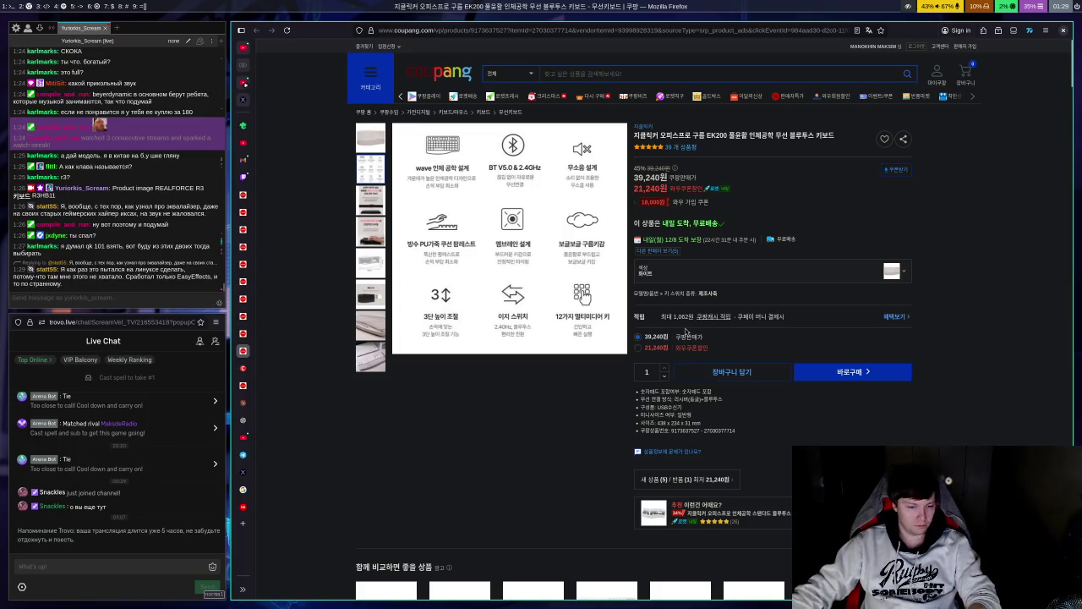
key(ctrl+w)
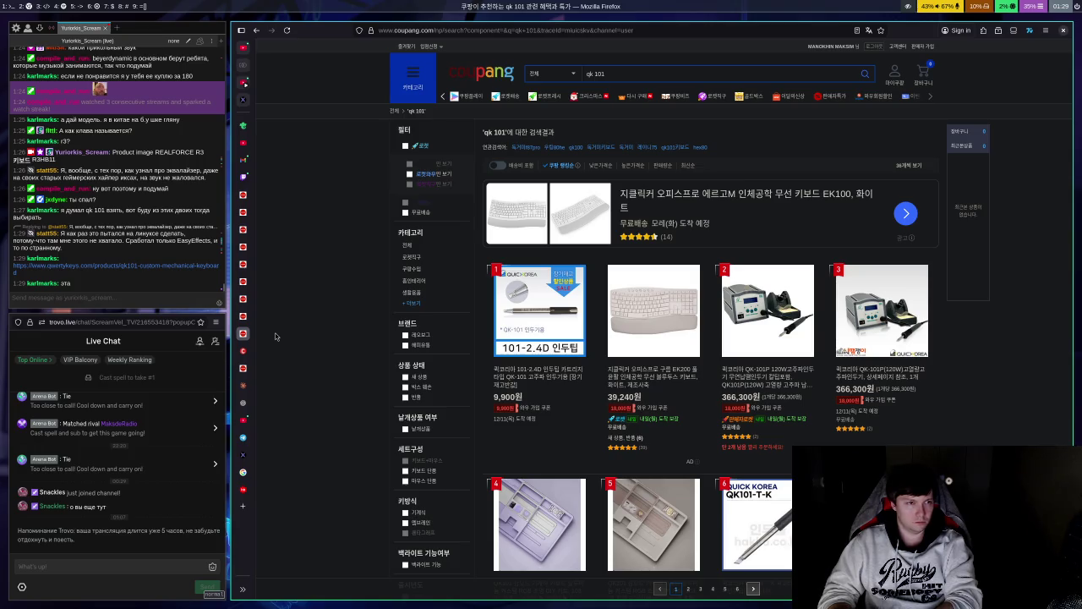
click(239, 244)
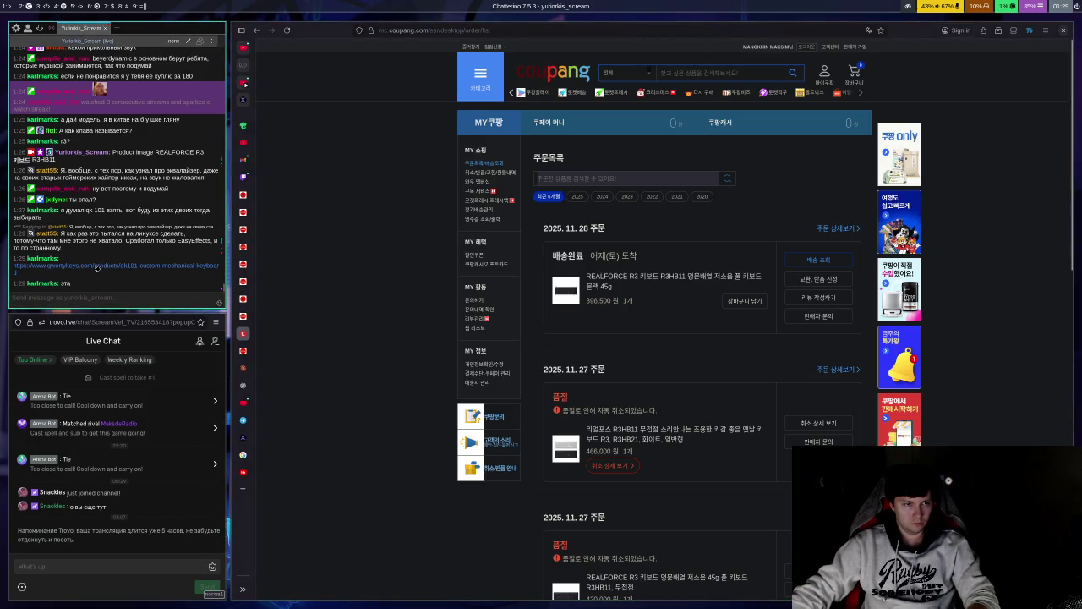
click(97, 267)
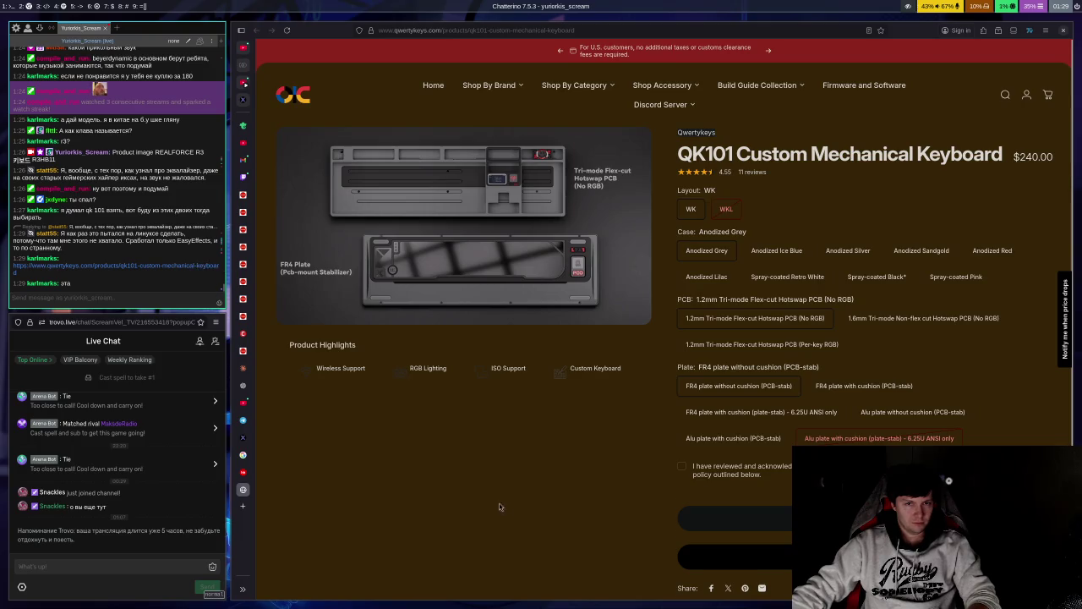
Step: Review the QK101 options, then open the Geekboards Realforce Topre R3 TKL Black link from chat
click(528, 485)
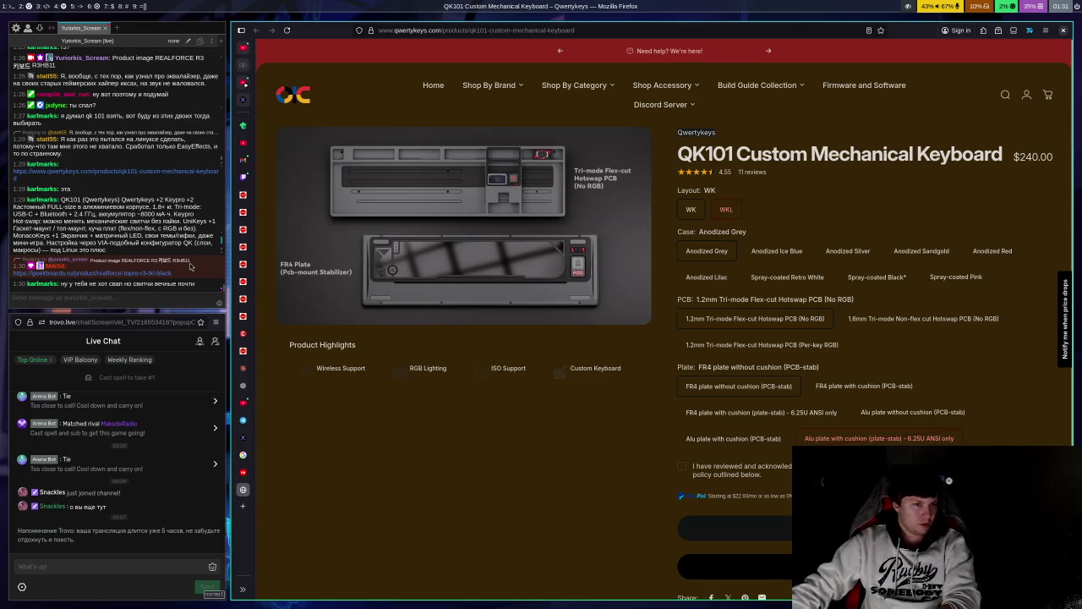
click(153, 273)
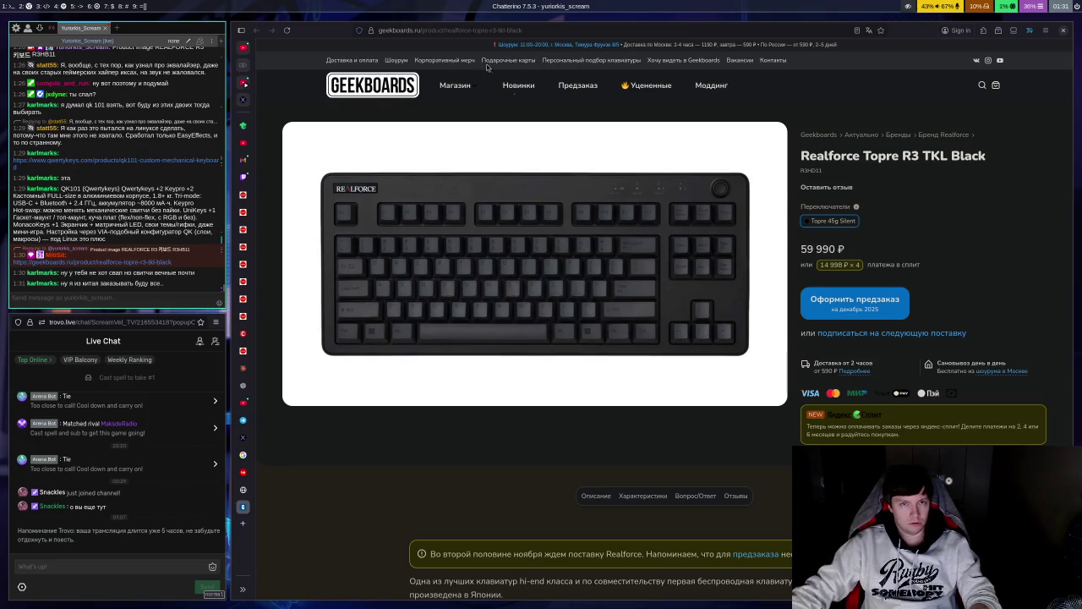
Step: Browse Geekboards' exclusive keyboards to the Realforce Topre R3 Black page, then return to Coupang's R3 listing
click(466, 91)
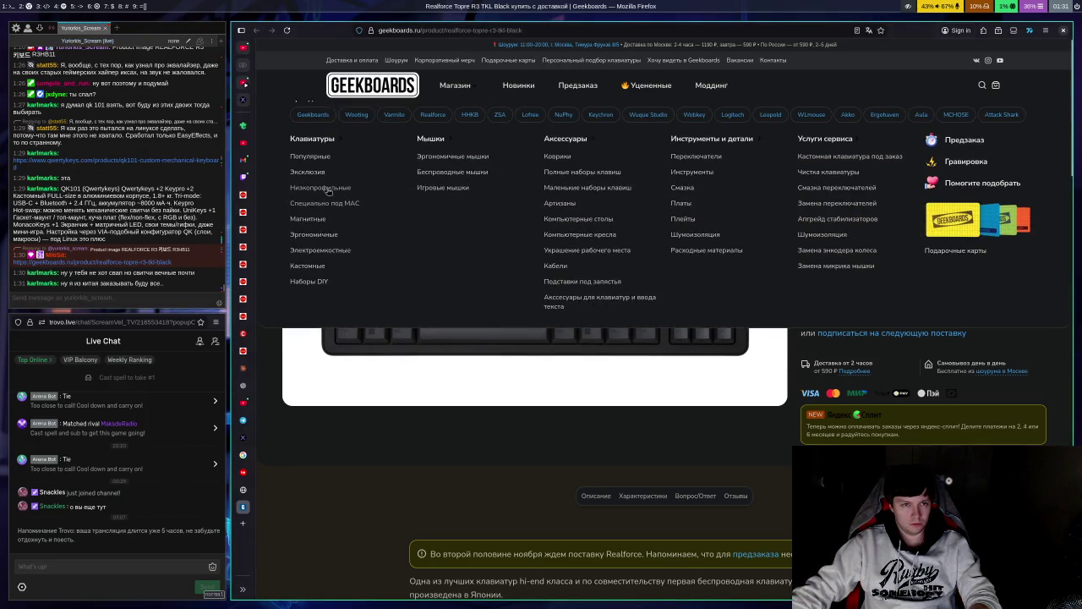
click(321, 180)
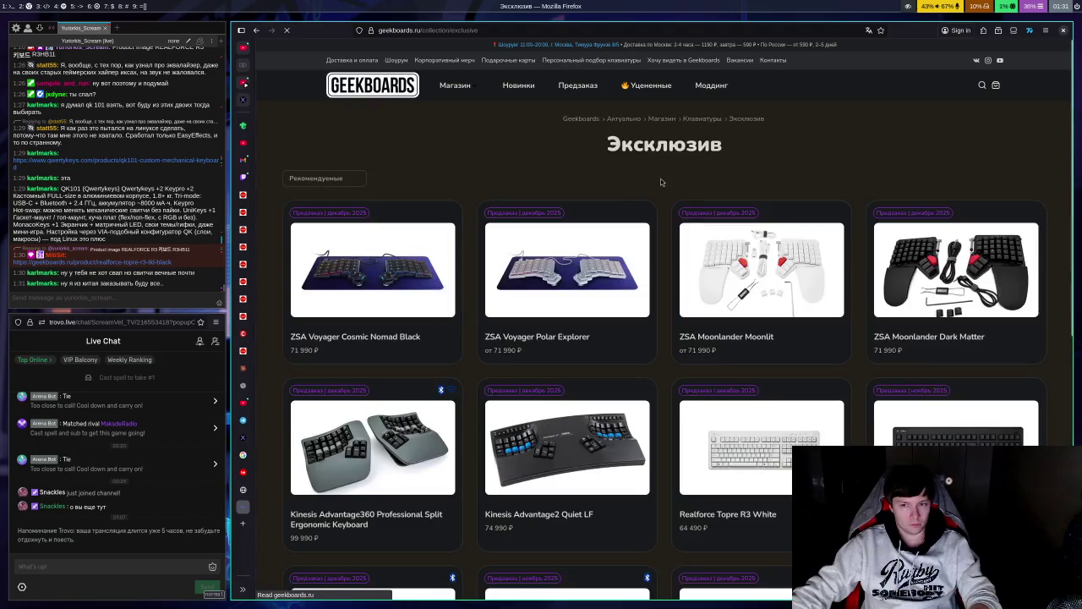
scroll(866, 359, down, 2)
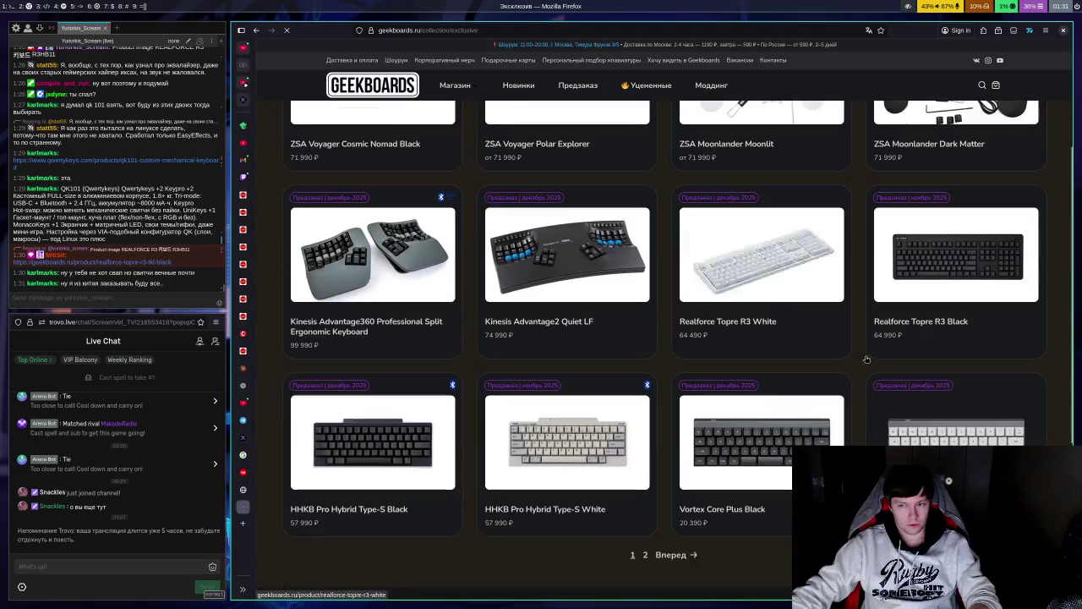
click(916, 324)
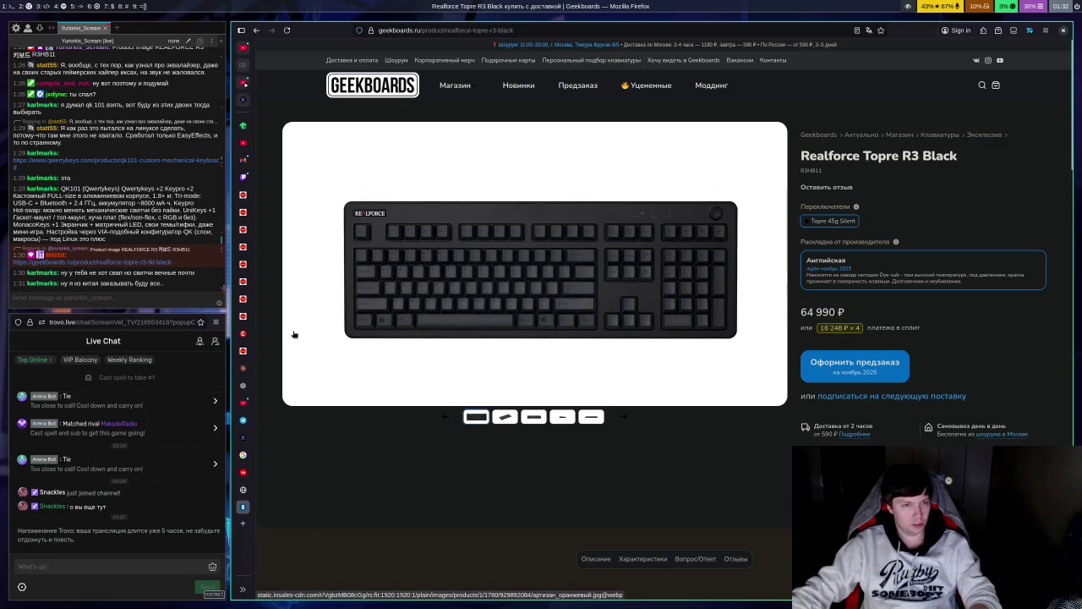
click(242, 350)
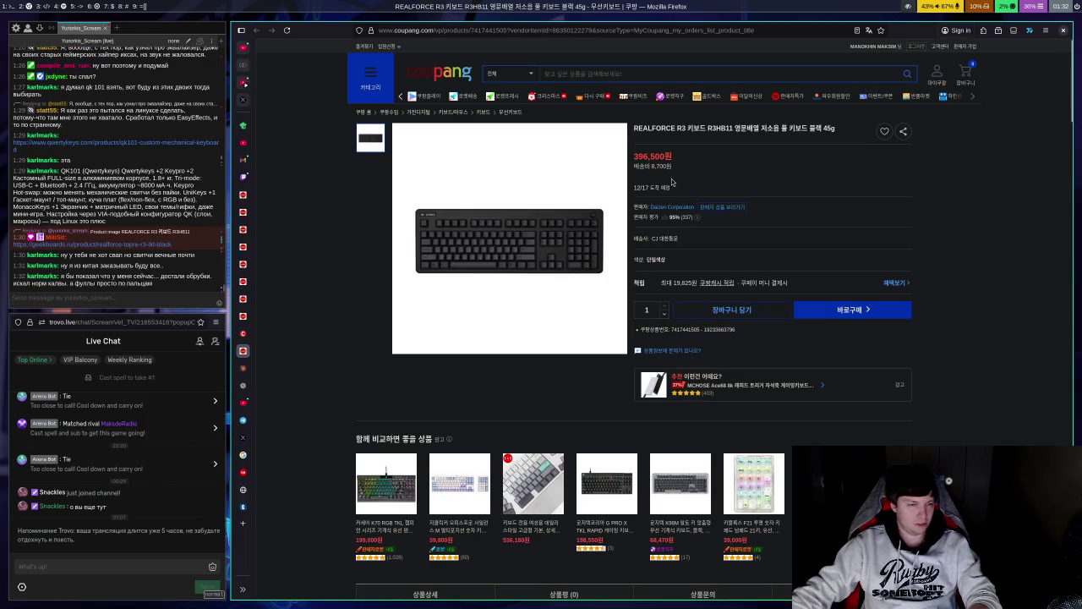
Step: Switch from Coupang's REALFORCE R3 R3HB11 listing back to the Geekboards Realforce Topre R3 Black tab
mouse_move(591, 174)
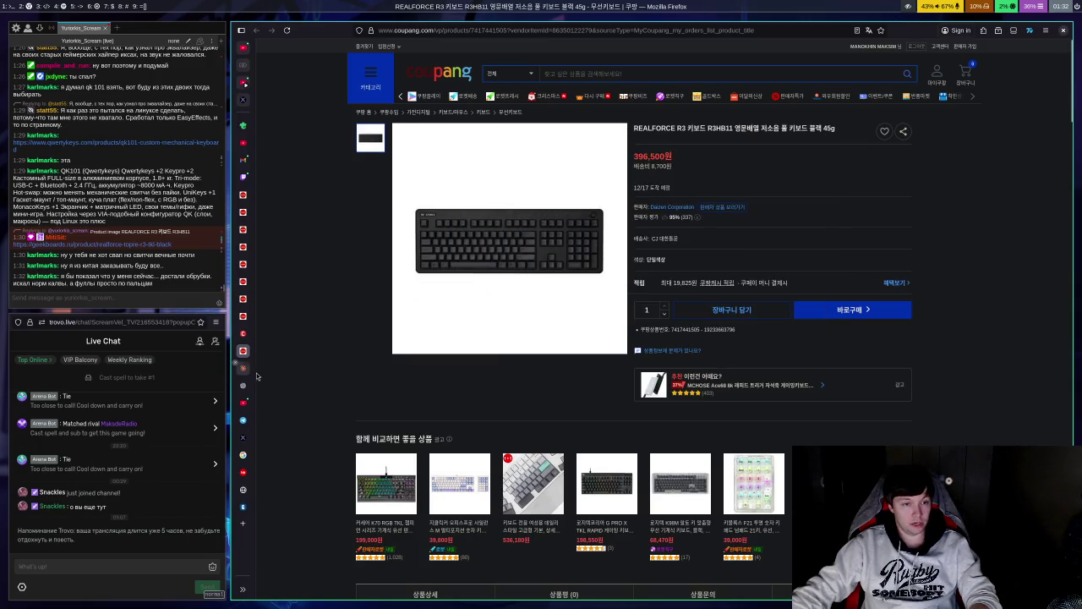
click(242, 506)
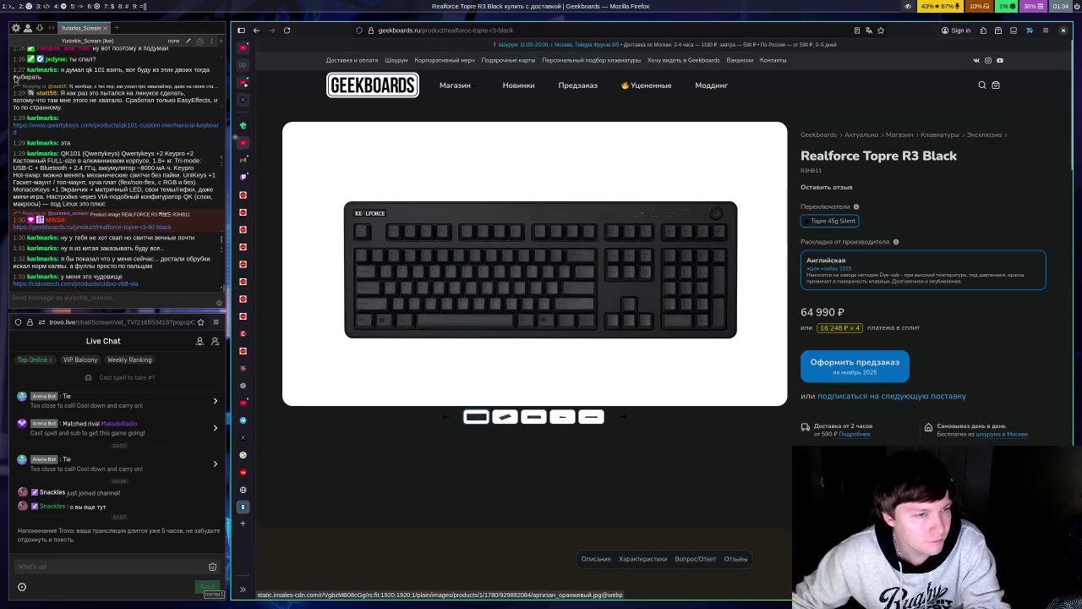
Step: Open the cidootech.com CIDOO V68 VIA link shared in chat
click(94, 285)
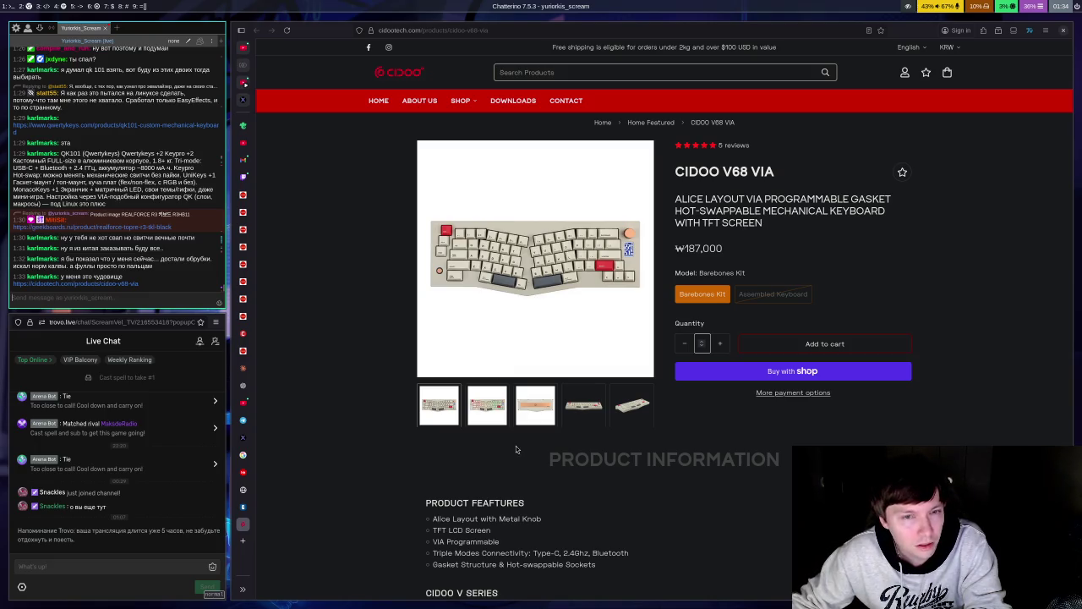
Step: Cycle through the CIDOO V68 VIA photos, including the copper case, ending on the backlit image
click(497, 420)
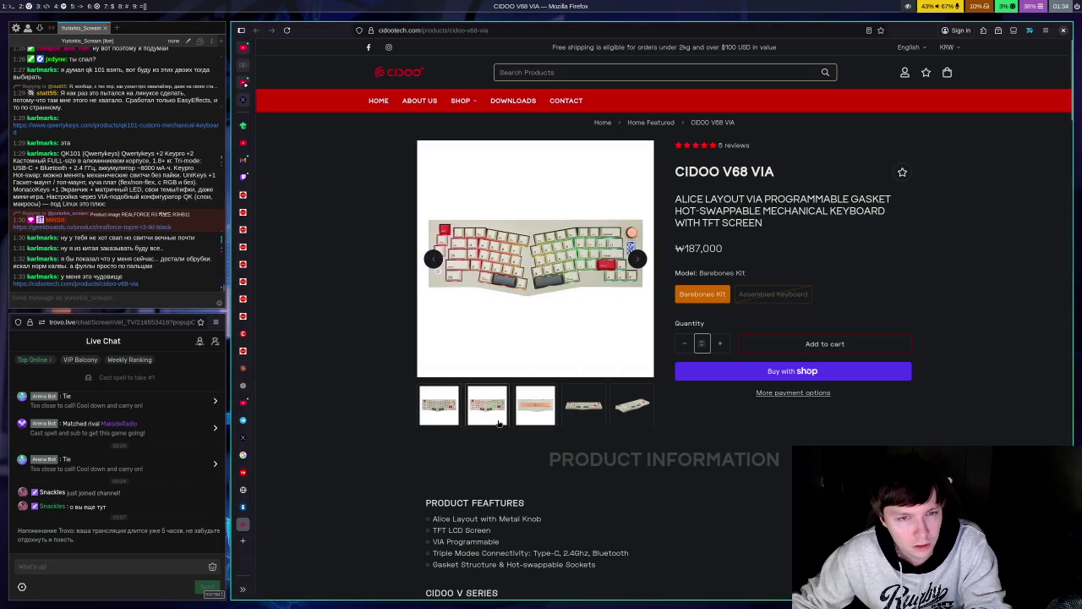
click(445, 417)
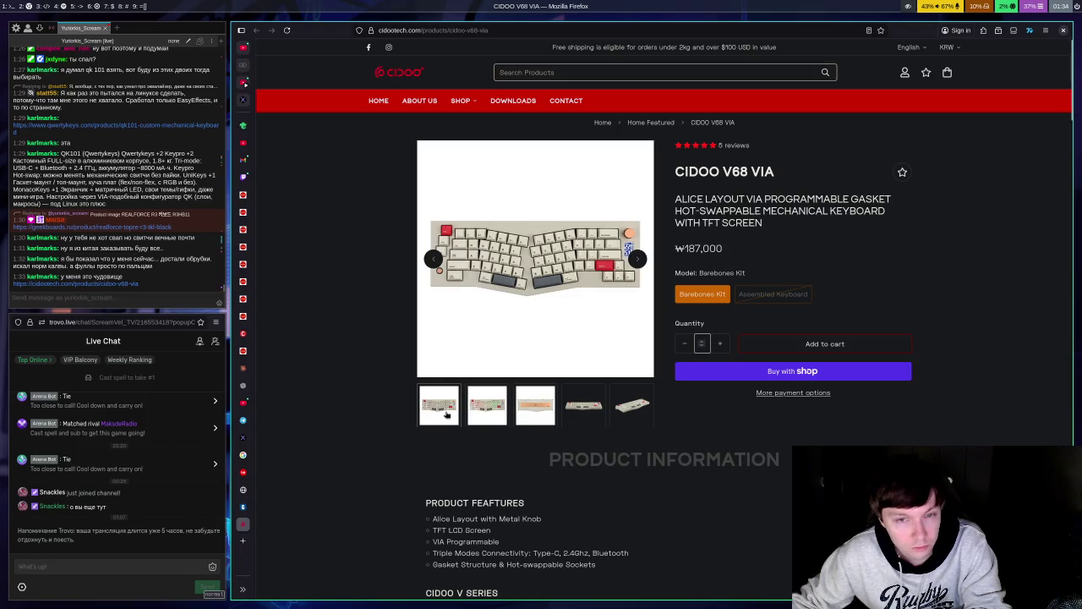
click(529, 416)
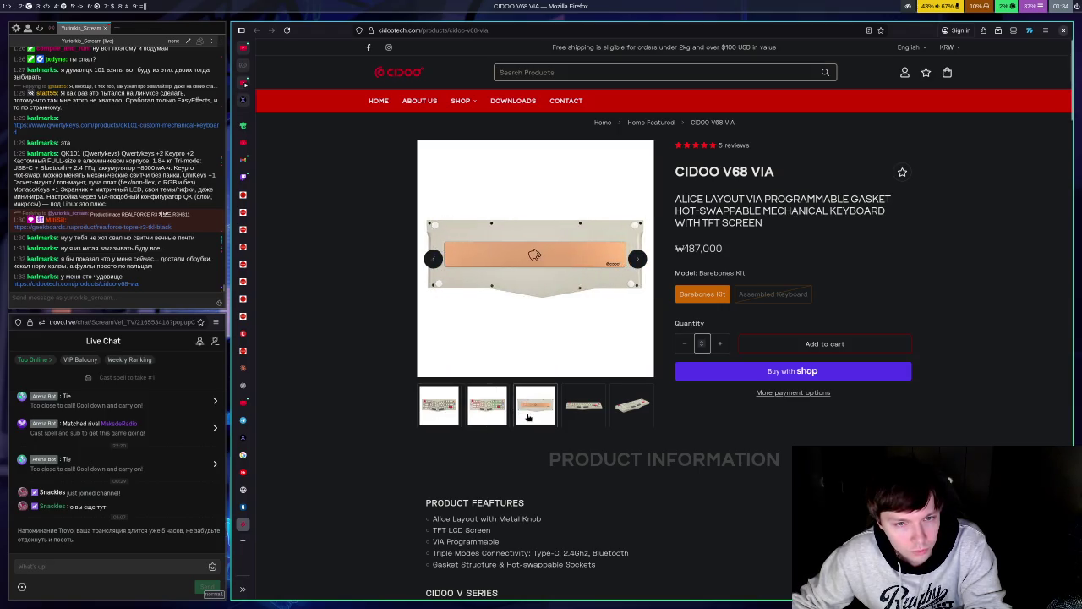
click(573, 414)
click(623, 420)
click(493, 413)
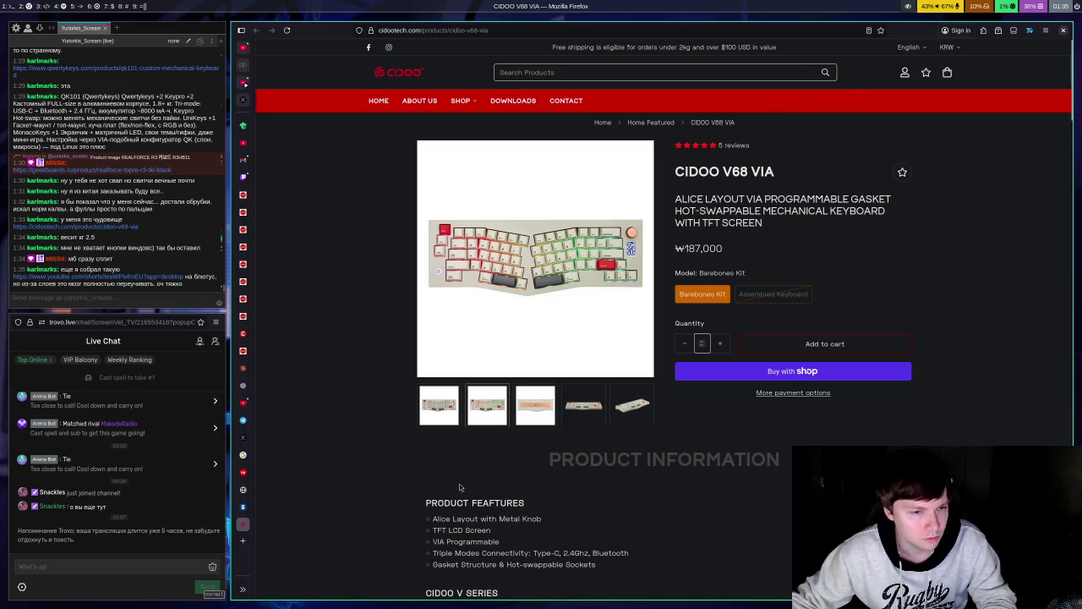
click(243, 541)
Step: Go to Google in the new tab and search for 'real force'
text(y)
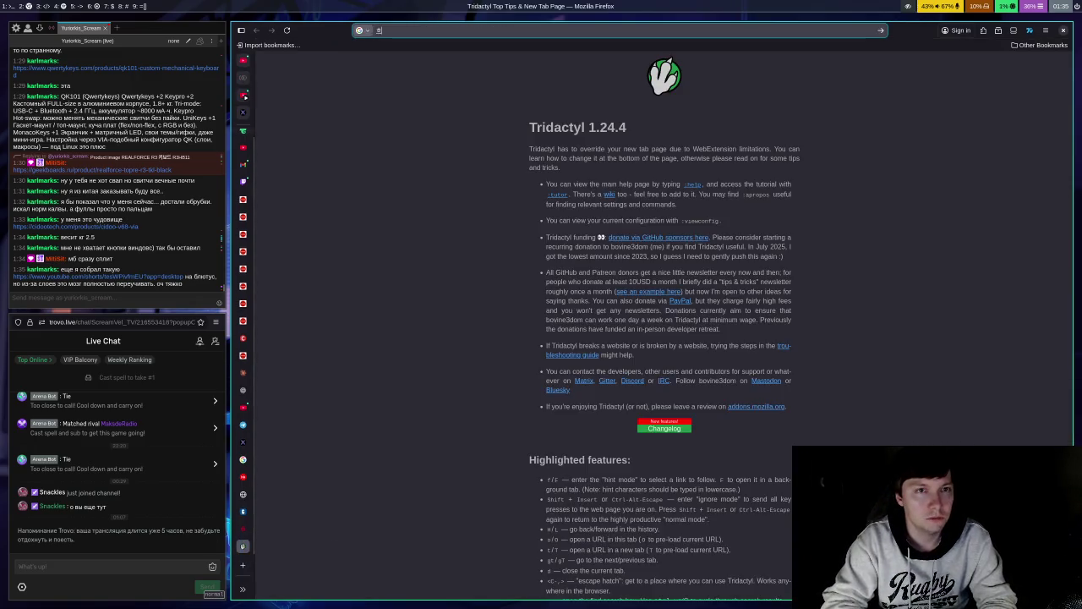
text(ㅐ)
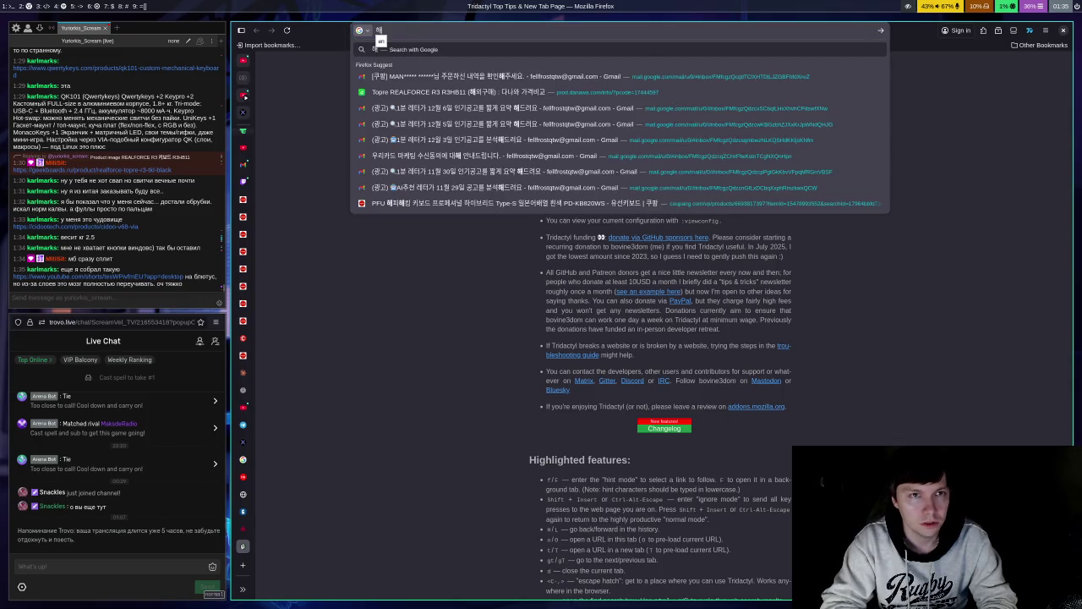
key(Return)
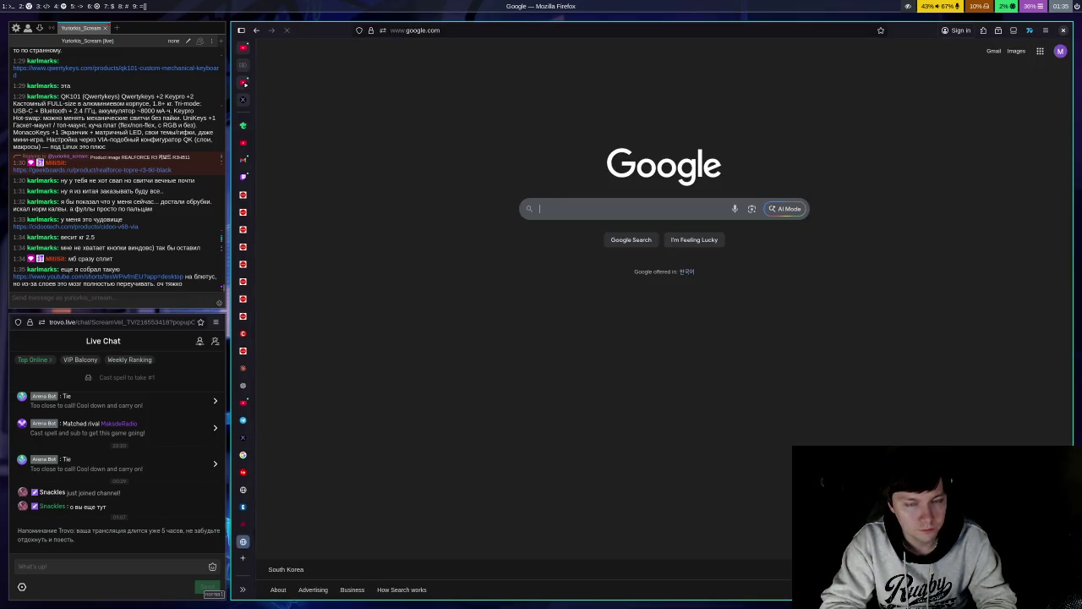
text(real force)
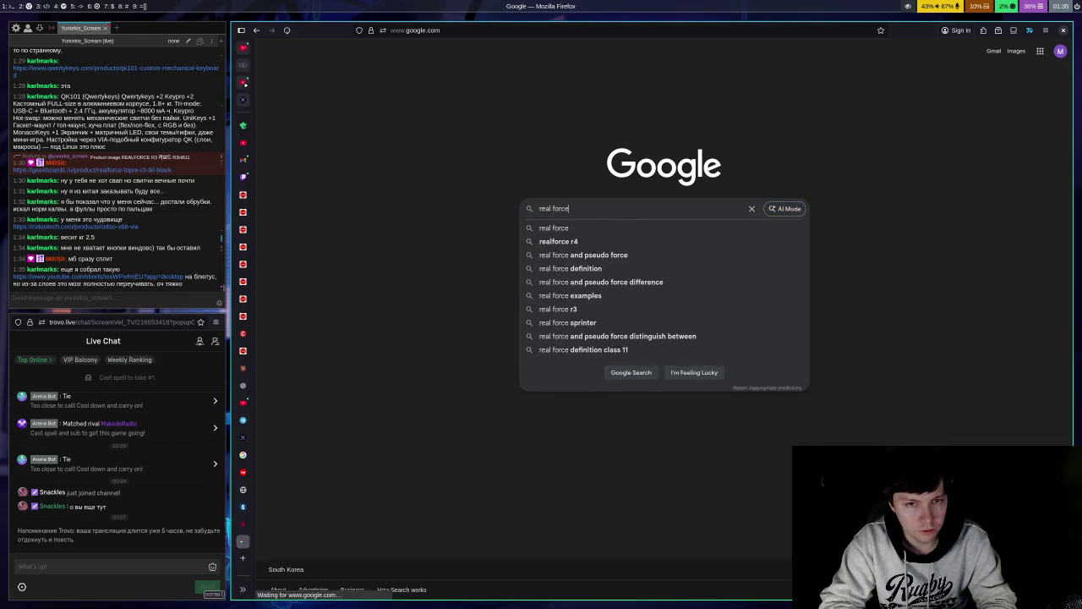
key(Return)
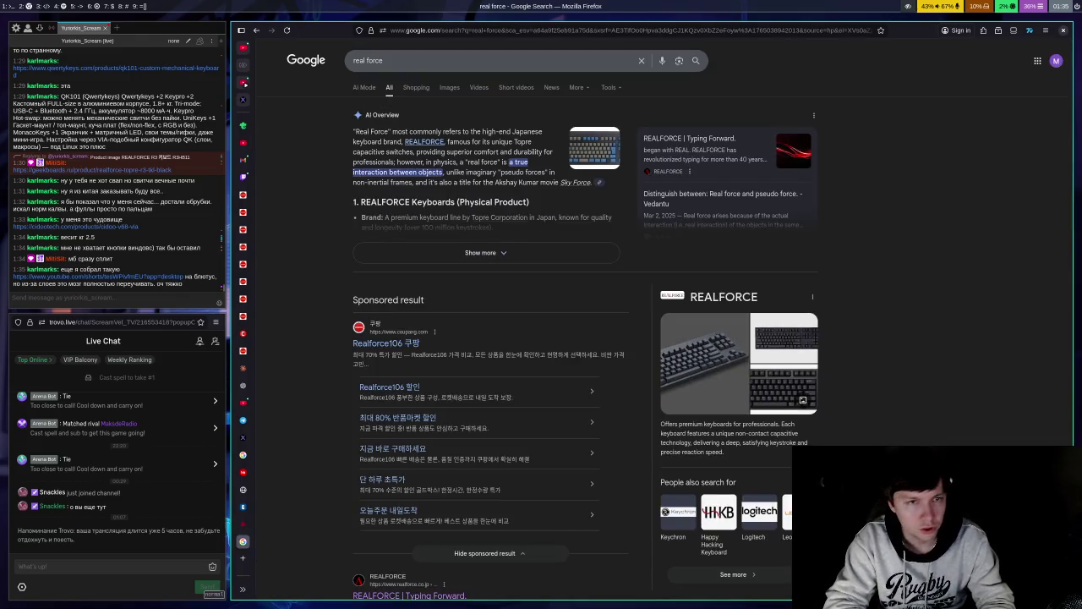
Step: Open the official REALFORCE result via link hints and jump through its brand page to the footer
scroll(524, 339, down, 3)
text(f)
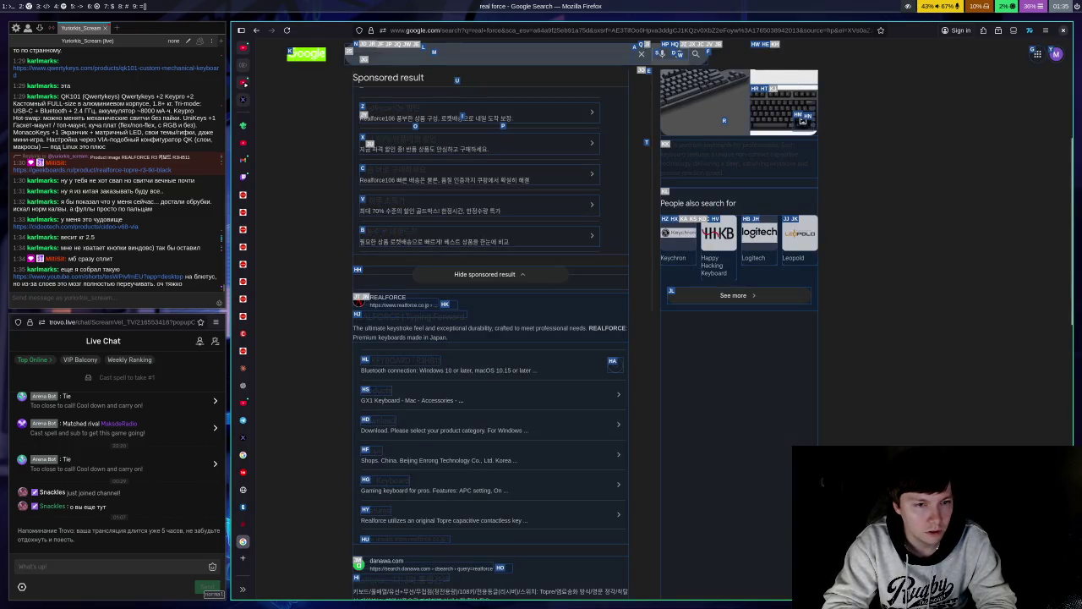
text(hj)
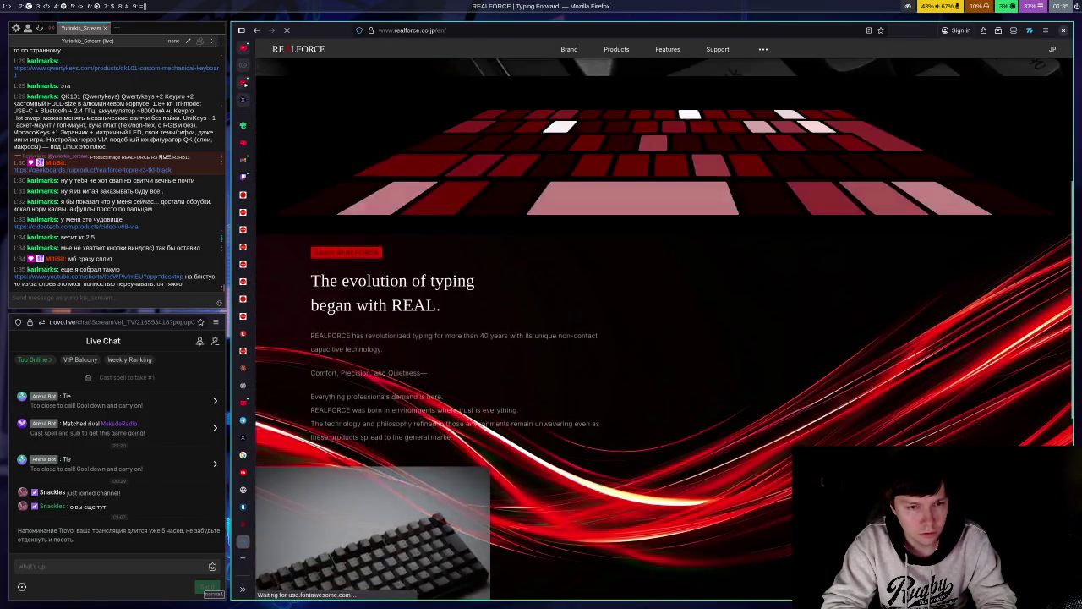
key(shift+g)
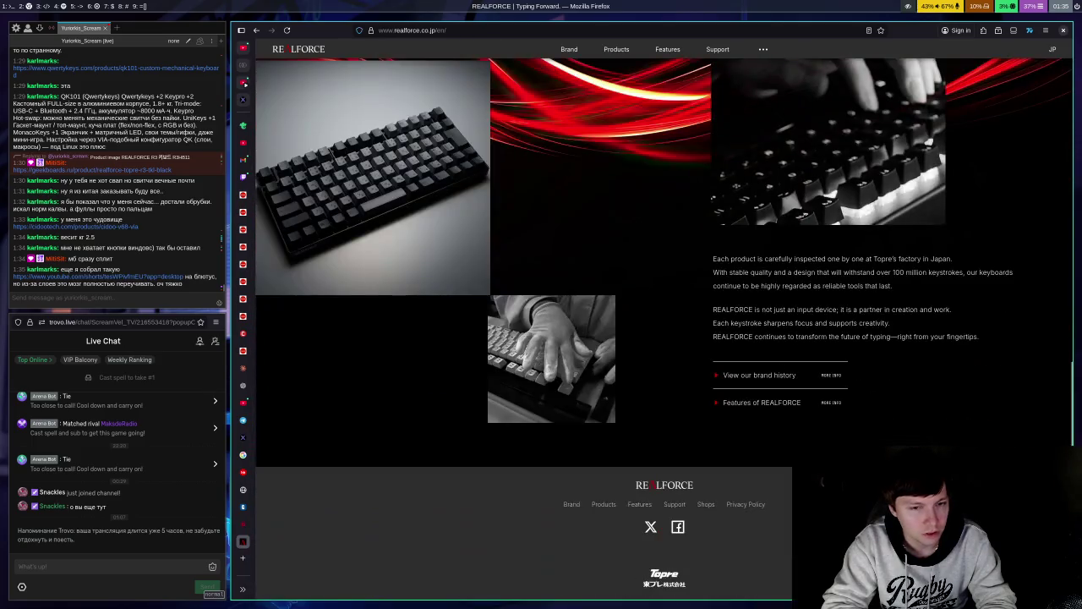
key(u)
key(u)
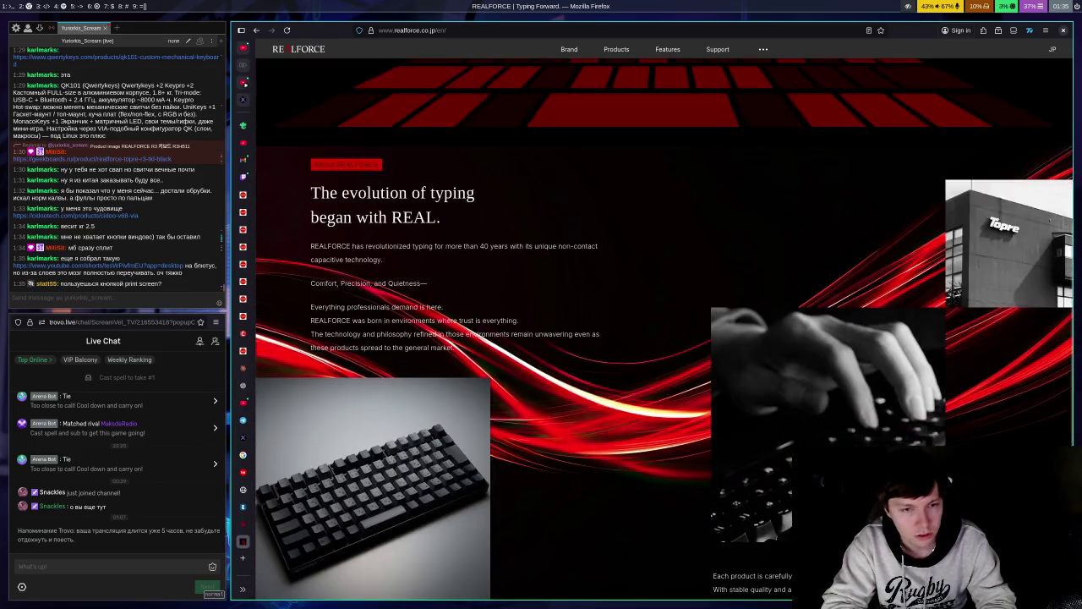
key(shift+g)
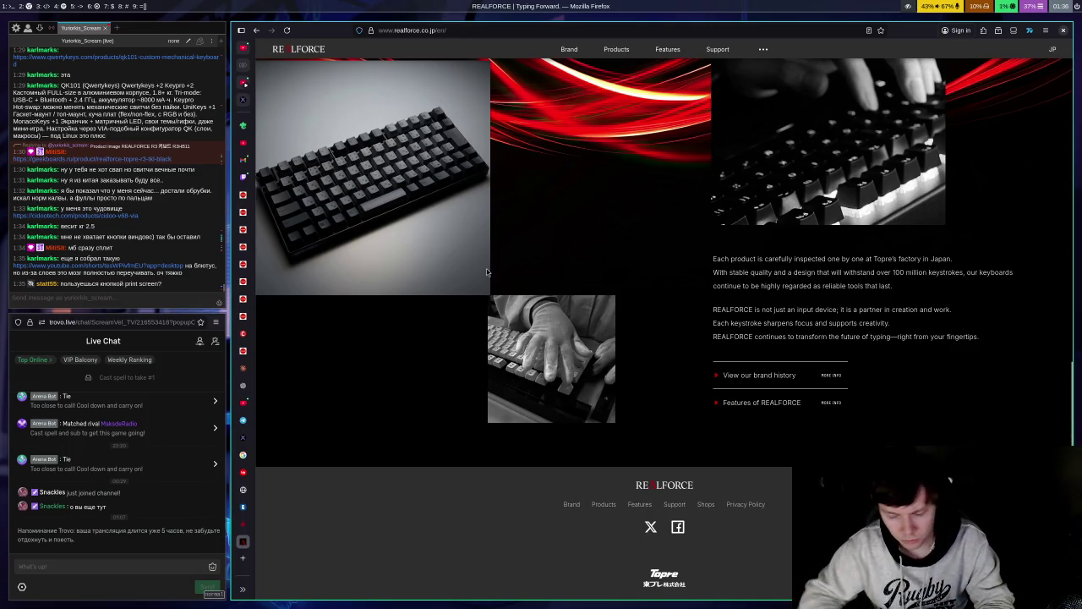
key(super+Return)
text(gr)
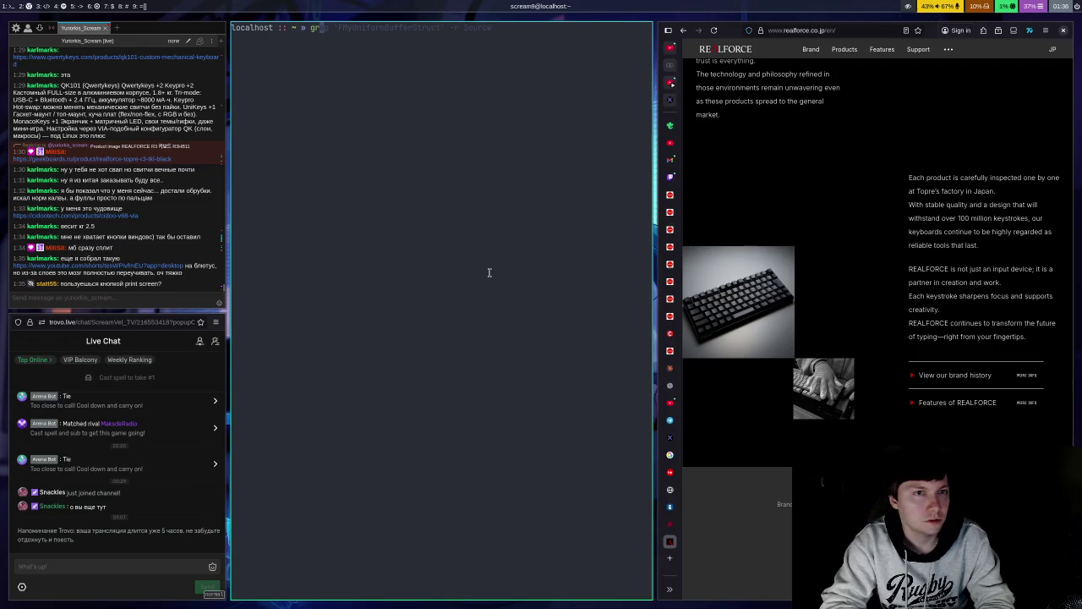
text(i)
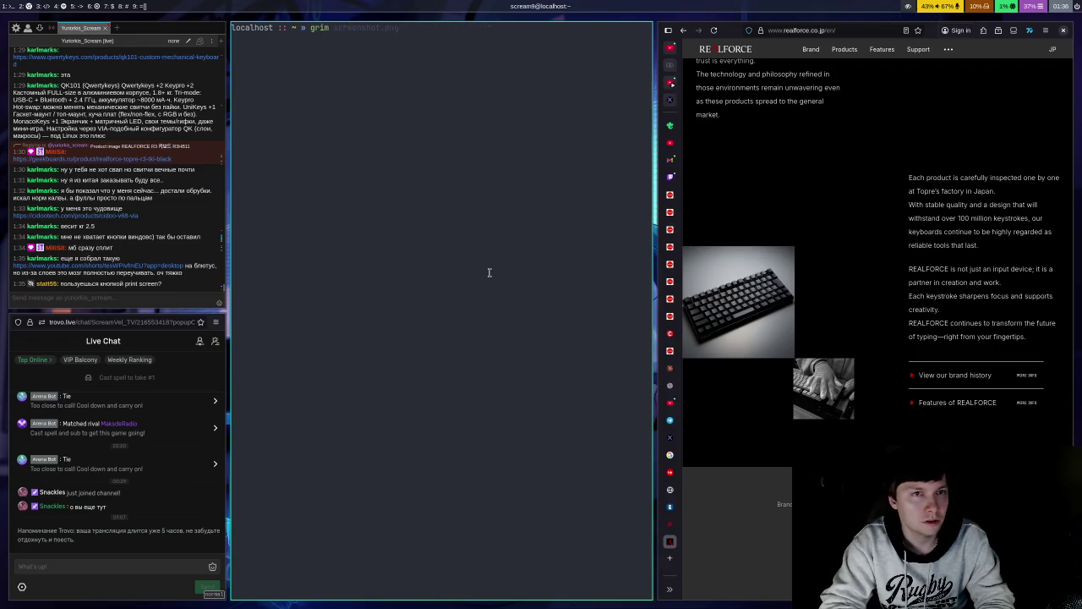
text(m)
key(Return)
key(super+shift+q)
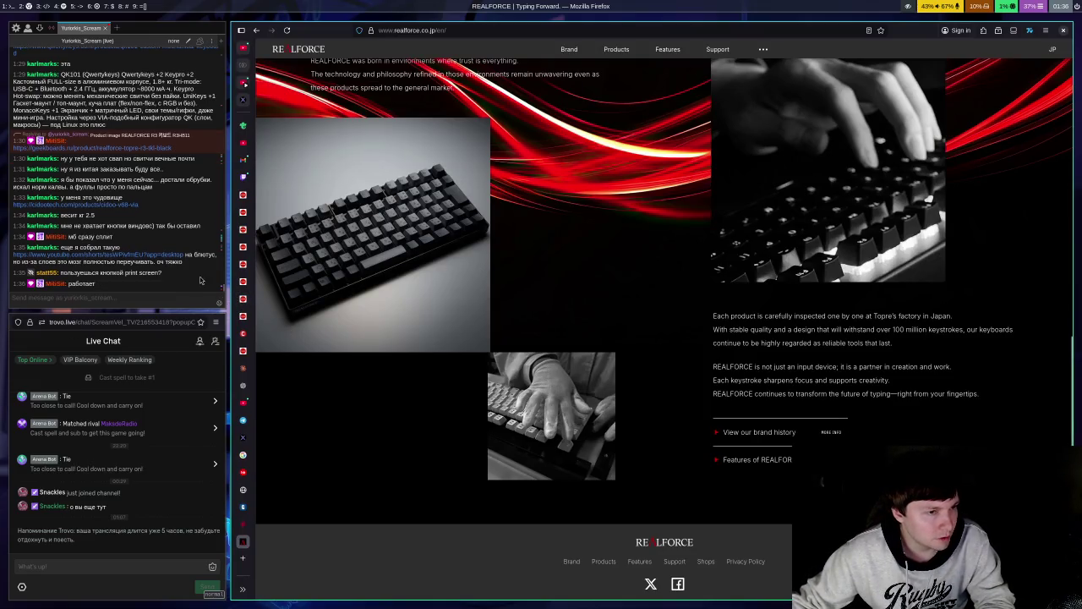
click(109, 301)
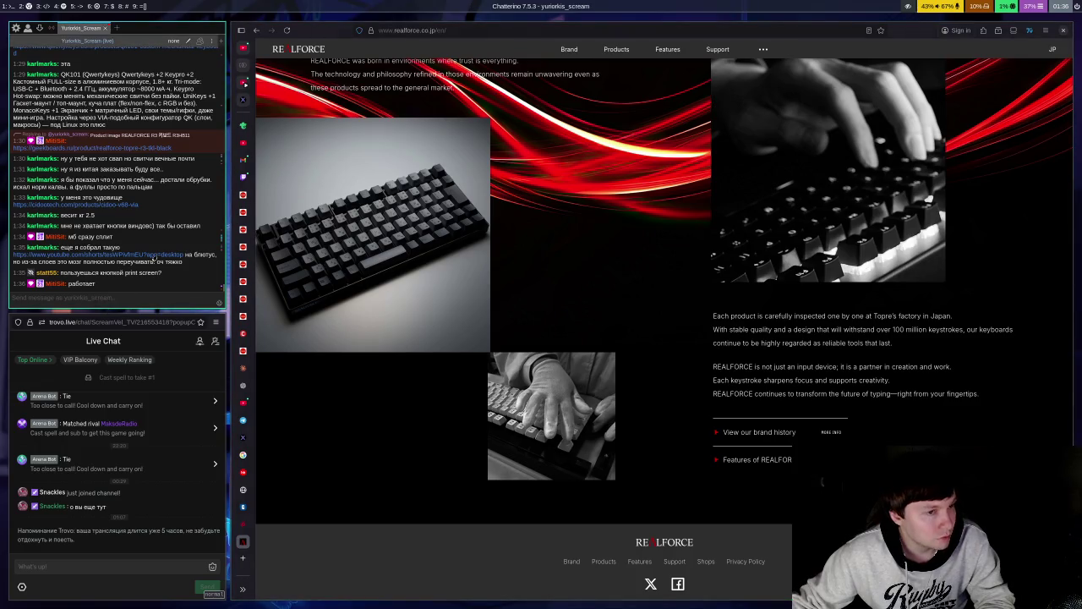
Step: Watch and pause the split-keyboard YouTube Short, then scroll the REALFORCE home page
click(147, 255)
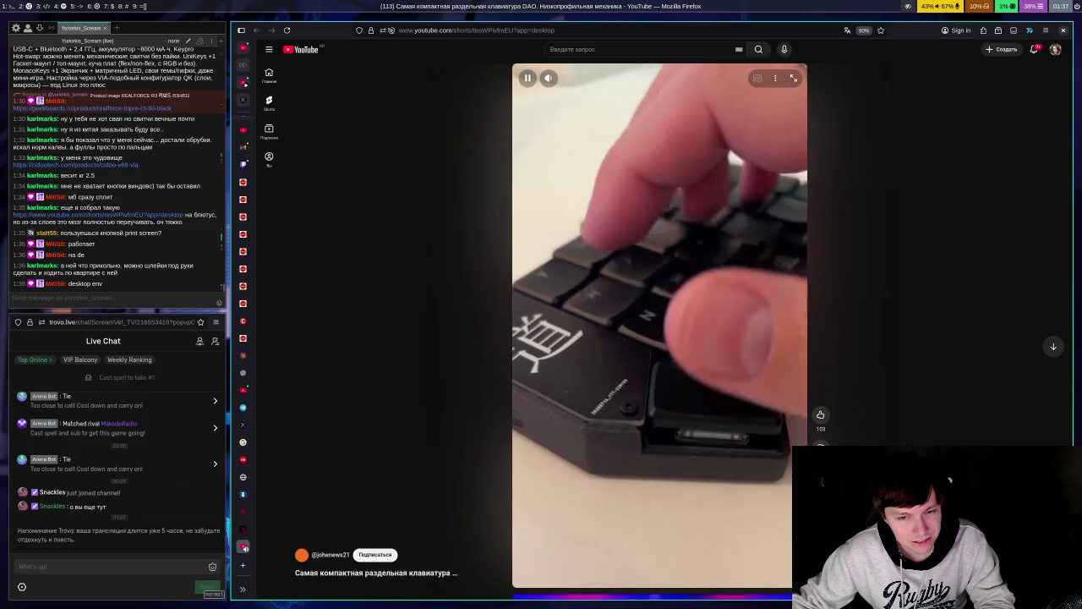
click(614, 283)
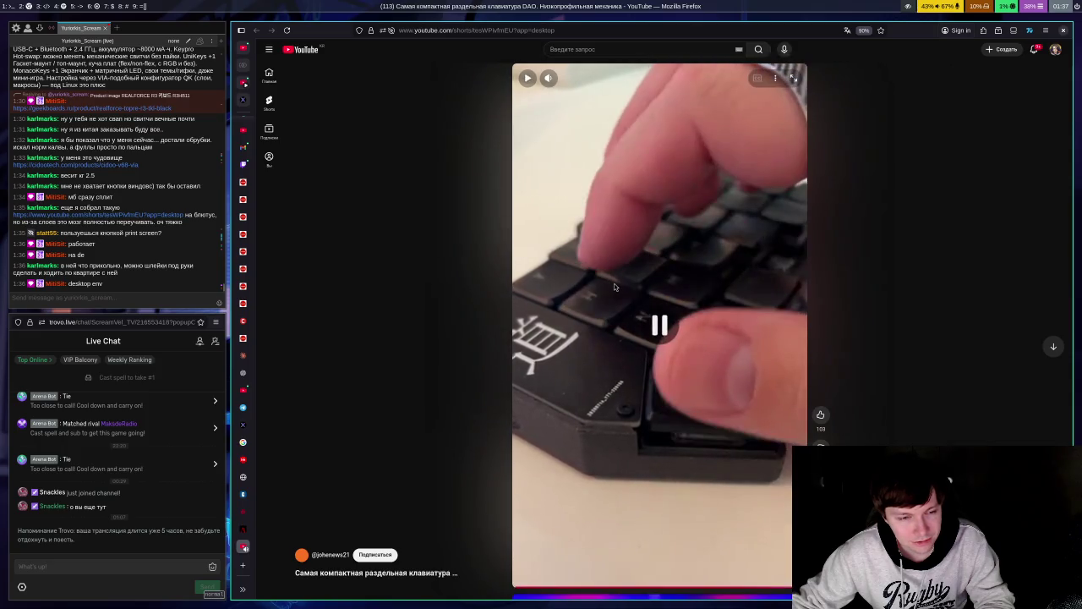
key(ctrl+Tab)
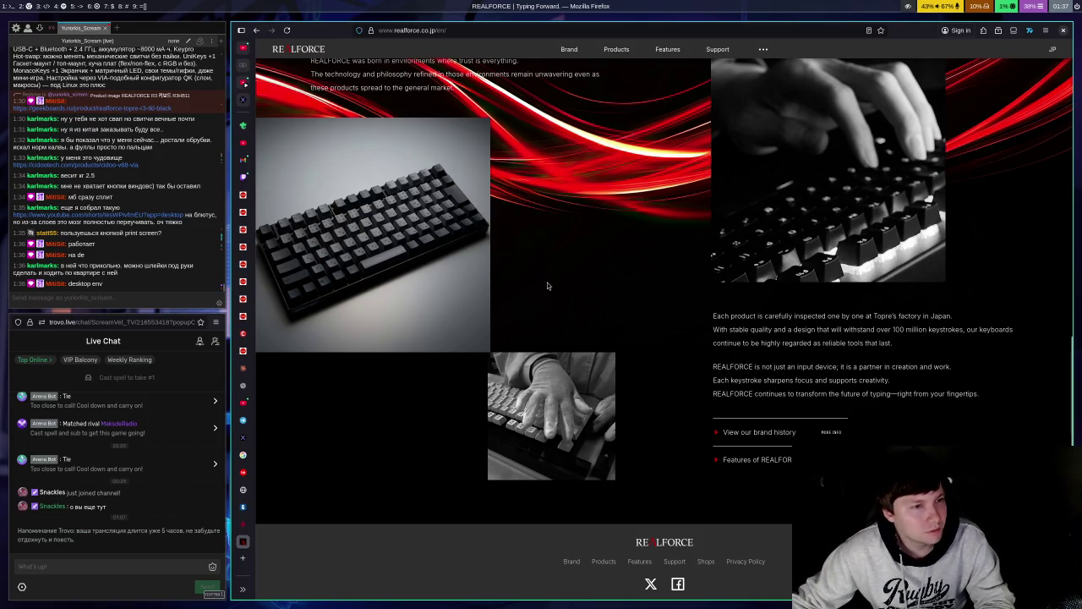
scroll(729, 423, down, 1)
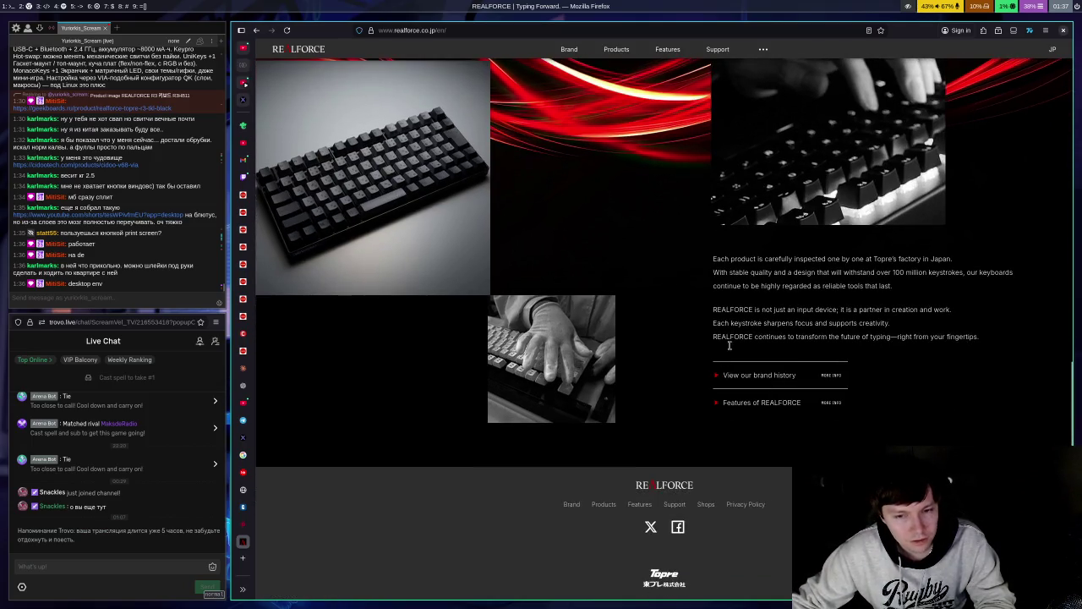
scroll(676, 338, up, 5)
scroll(626, 310, up, 3)
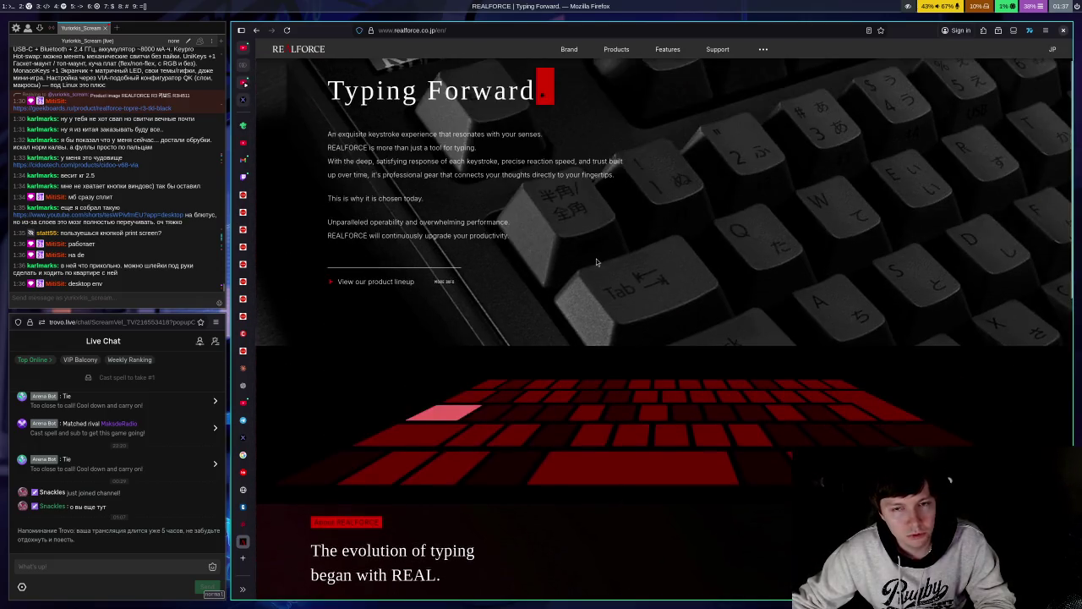
scroll(667, 291, down, 3)
scroll(667, 292, down, 3)
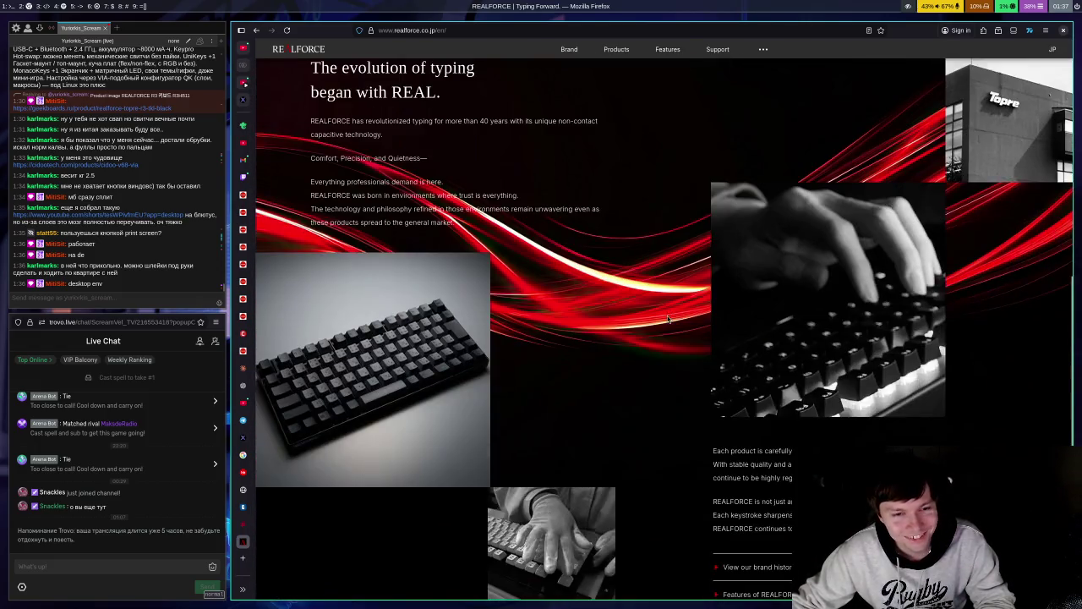
scroll(642, 300, up, 6)
Step: Check the R3HB11 specs via Products > Master Series for Windows, then return to the listing
click(616, 51)
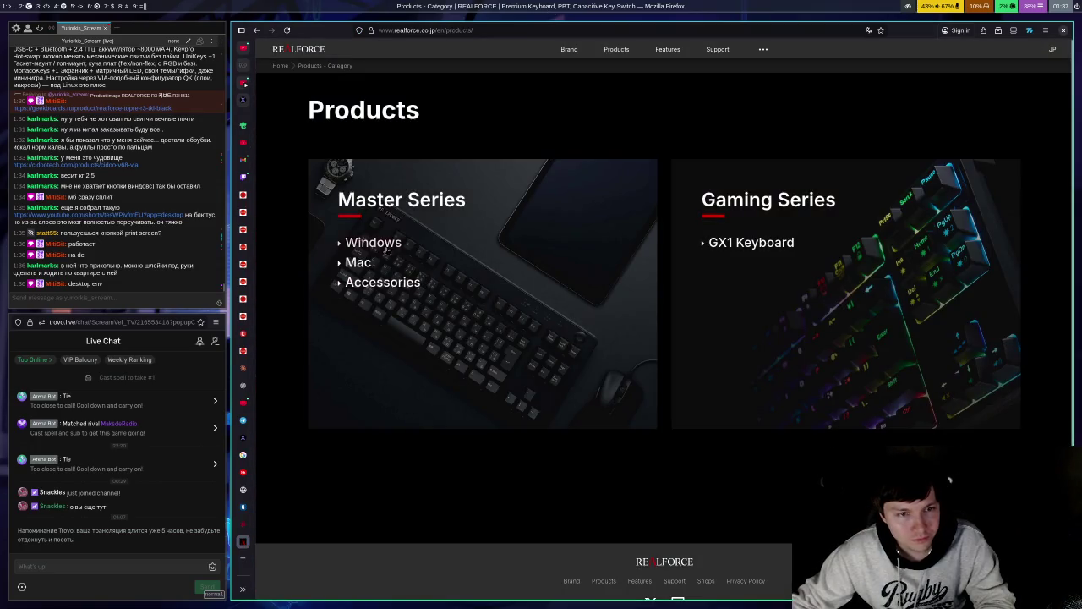
click(381, 246)
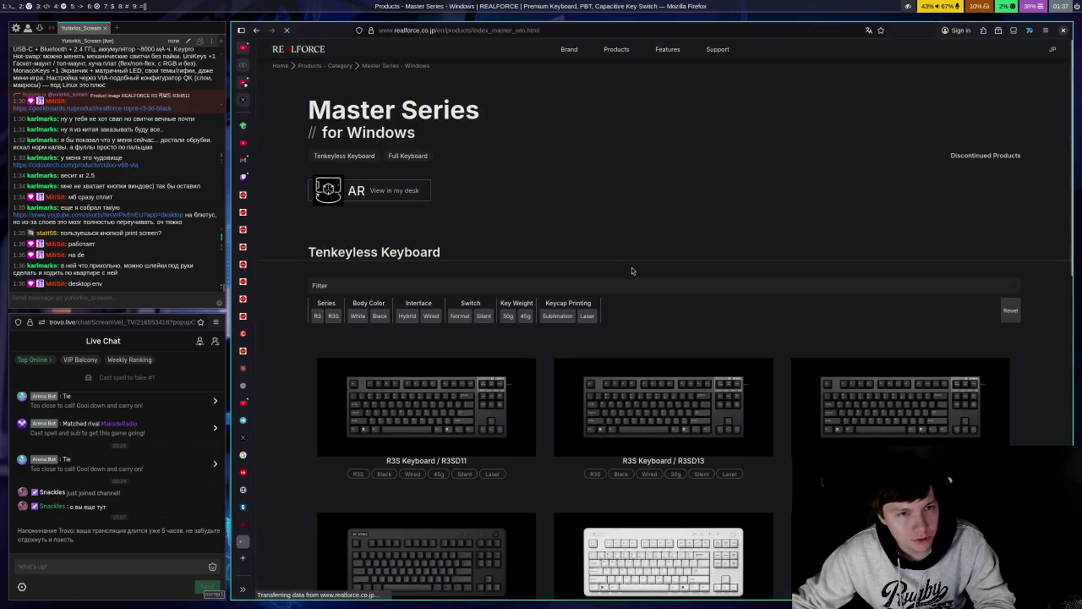
scroll(573, 182, down, 5)
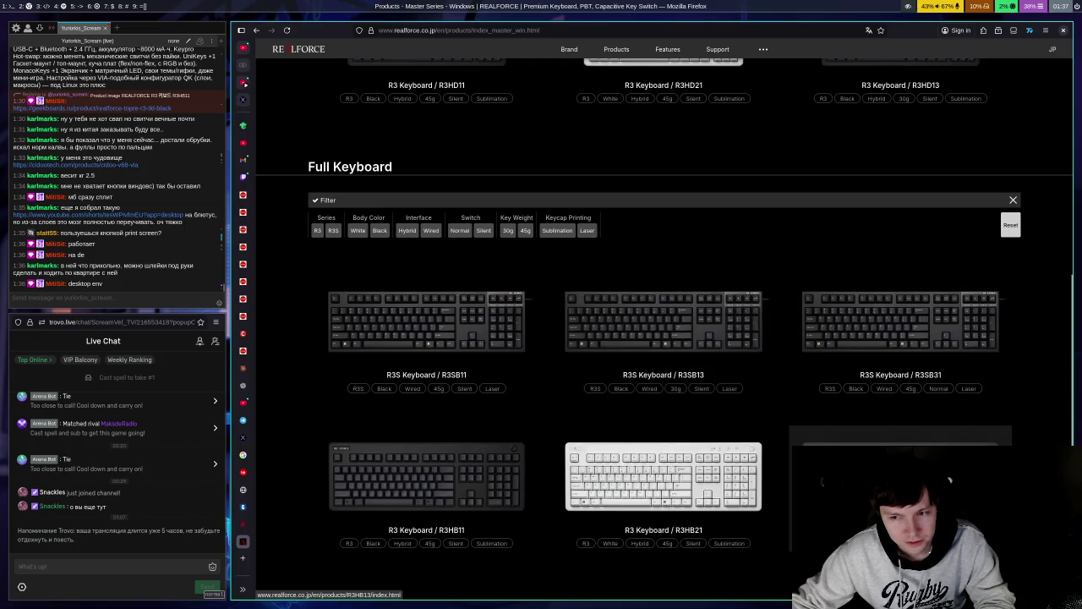
click(493, 475)
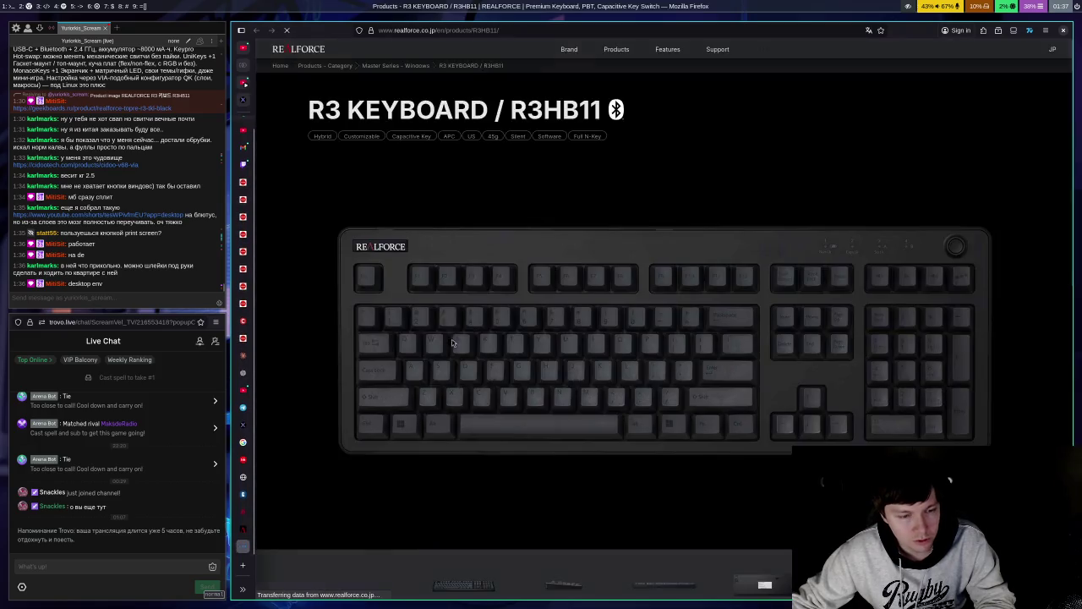
scroll(556, 302, down, 5)
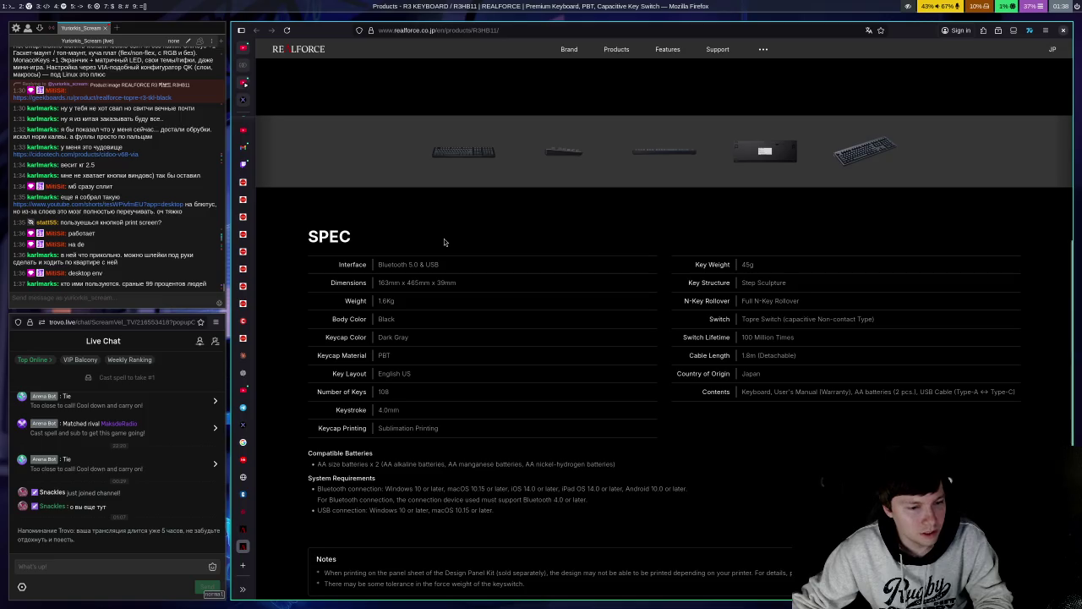
key(alt+Left)
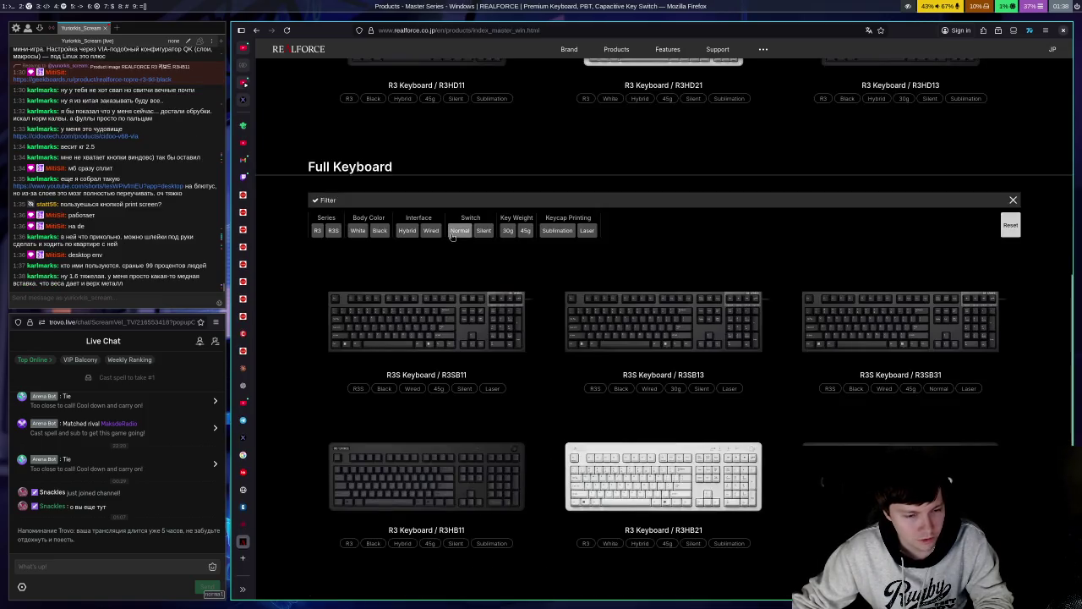
key(ctrl+shift+Tab)
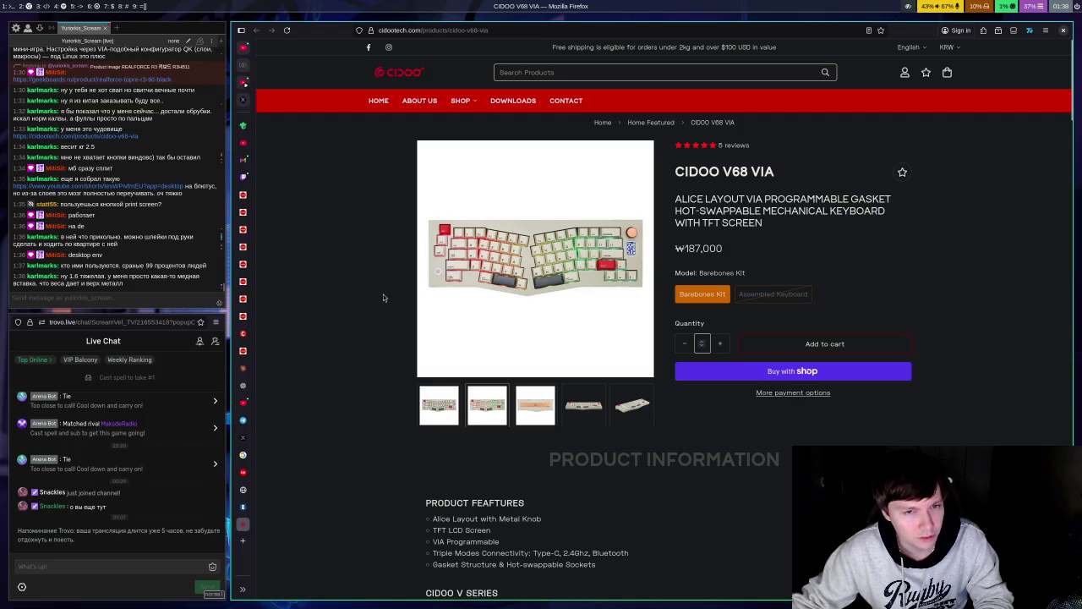
Step: Close the CIDOO V68 VIA tab and open the '104 WPM on Svalboard' YouTube video from chat
mouse_move(427, 321)
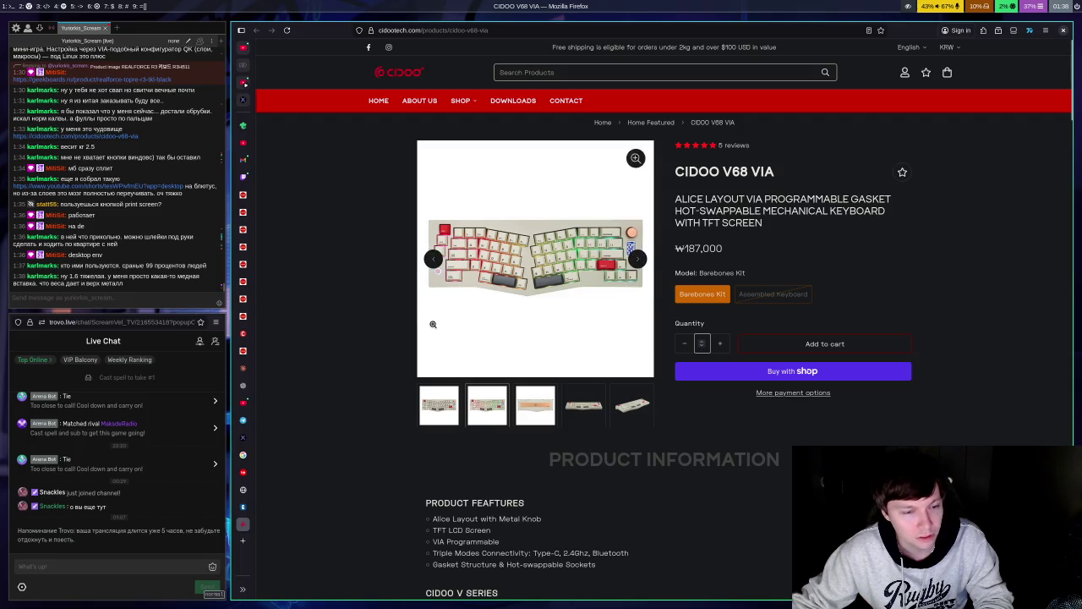
key(ctrl+w)
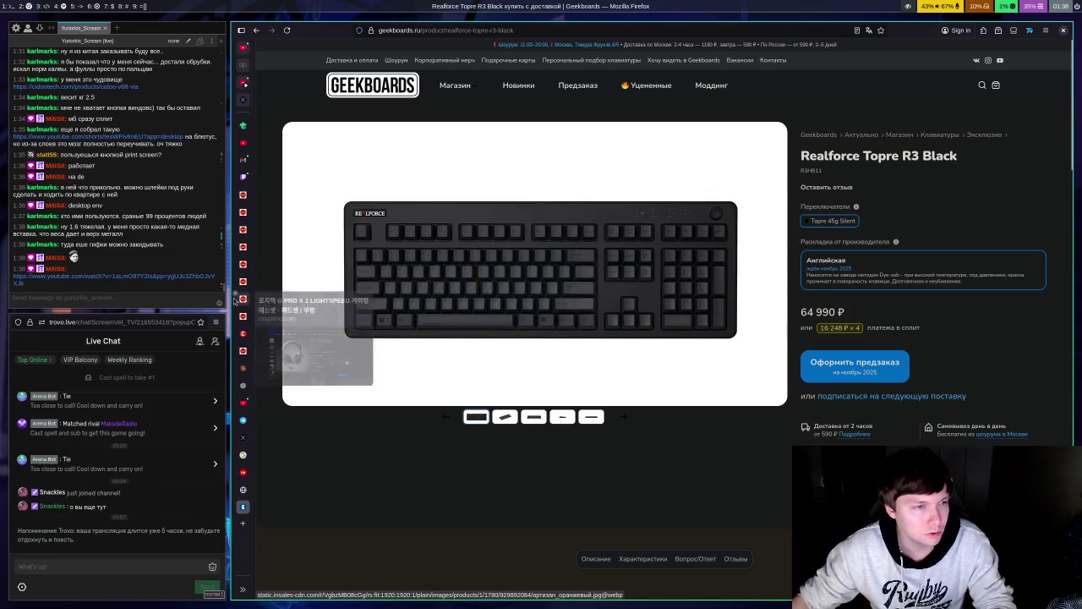
click(140, 277)
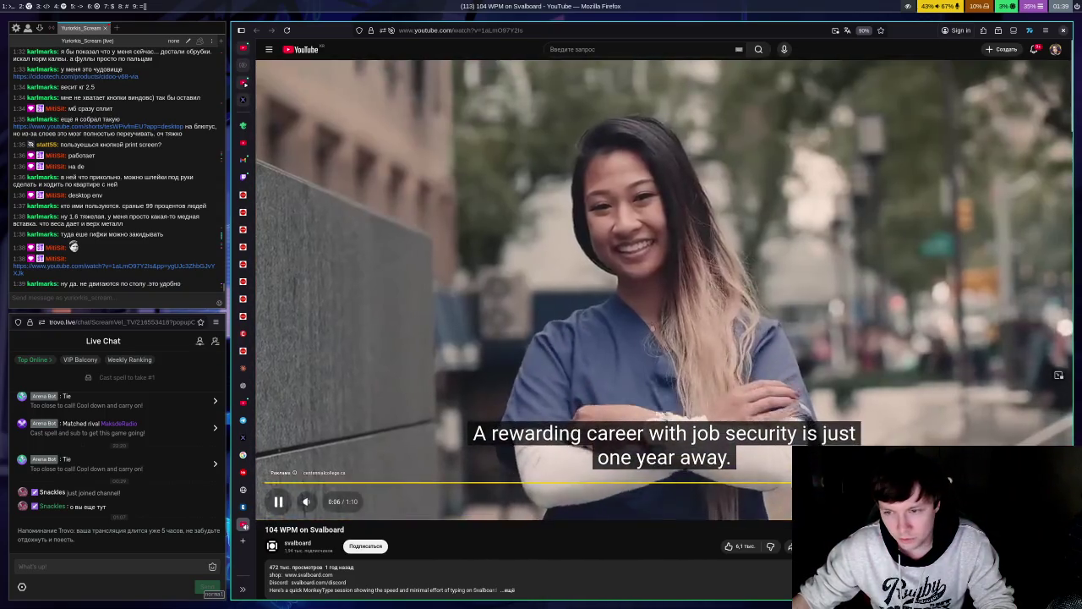
click(1018, 464)
click(920, 289)
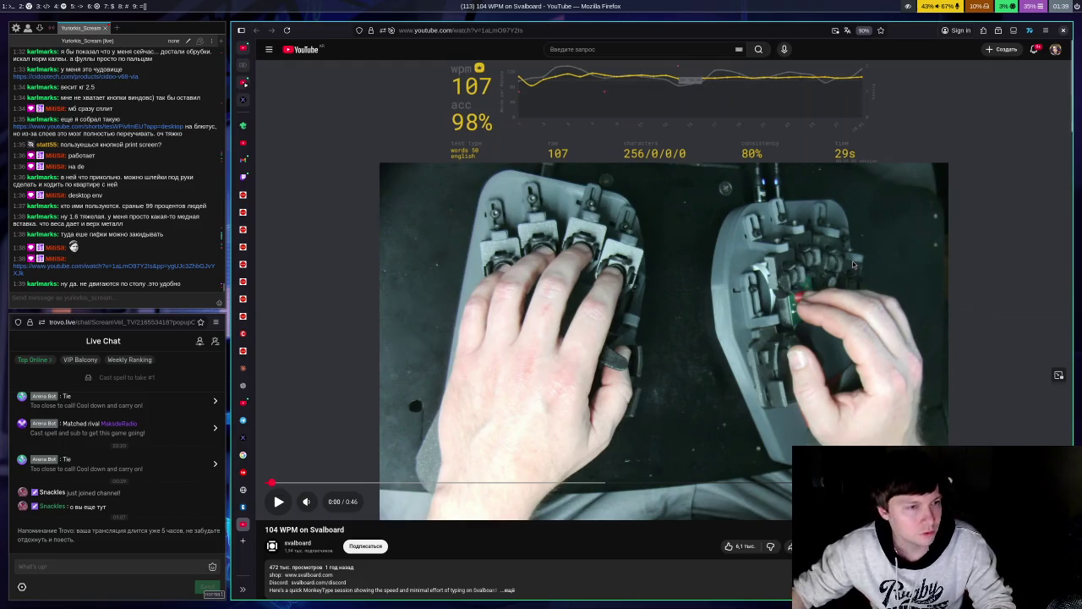
click(747, 255)
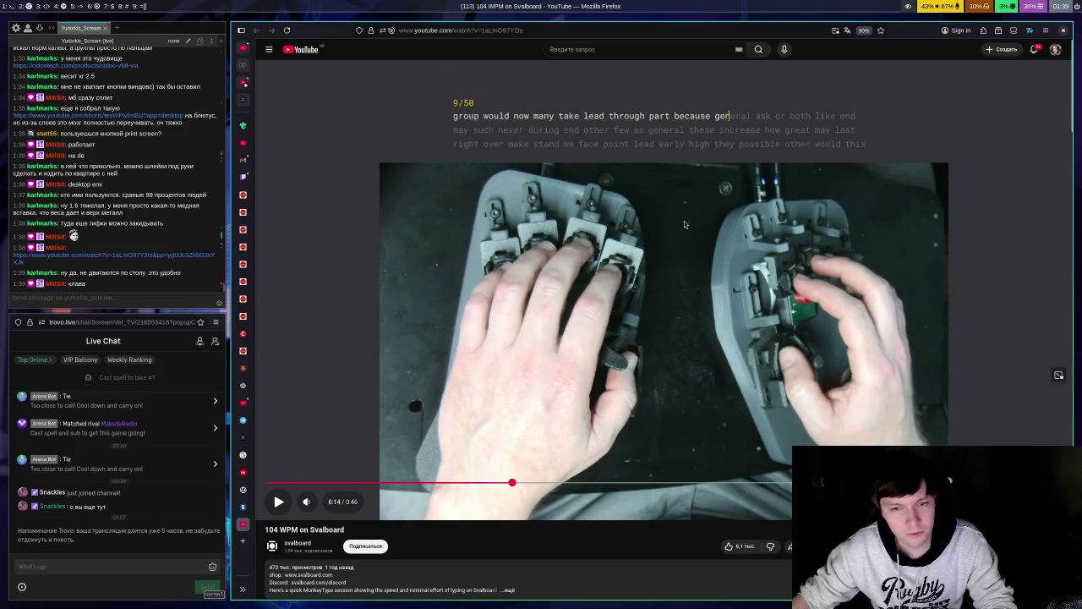
scroll(684, 223, down, 3)
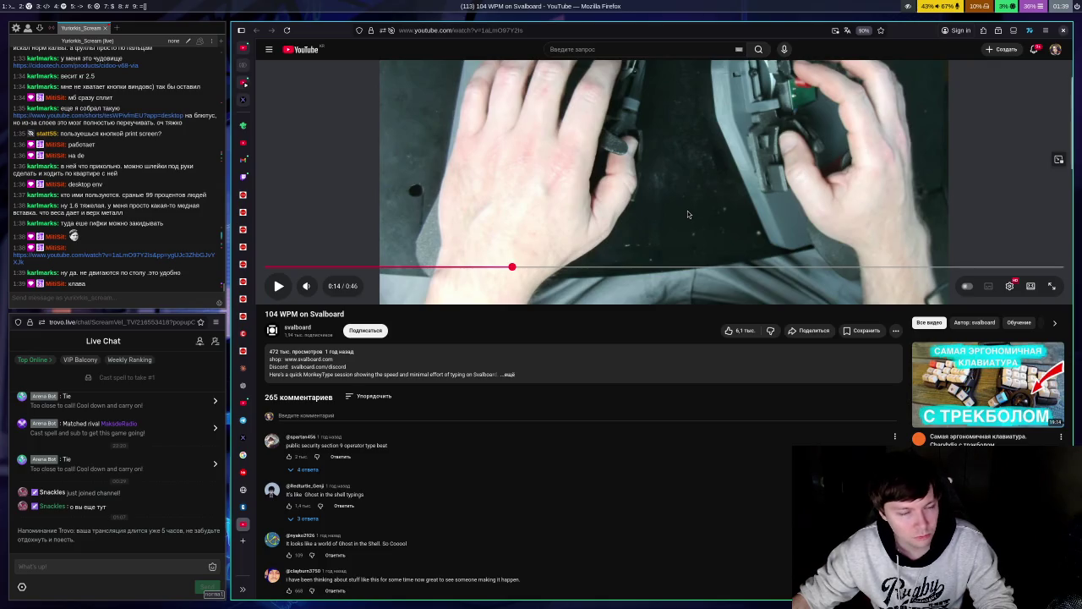
scroll(687, 211, down, 3)
scroll(704, 225, up, 6)
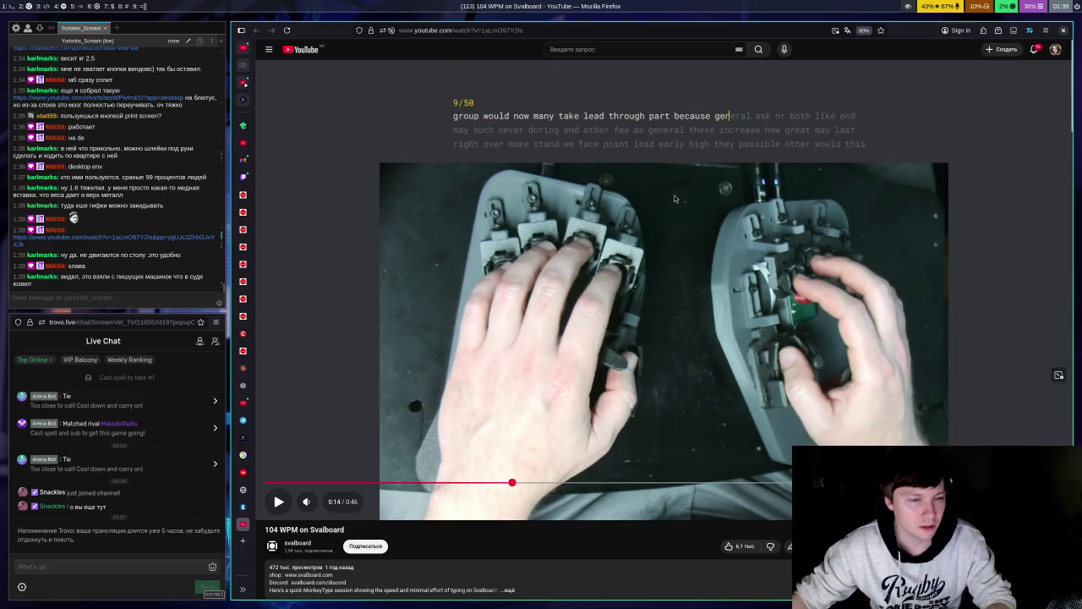
click(697, 314)
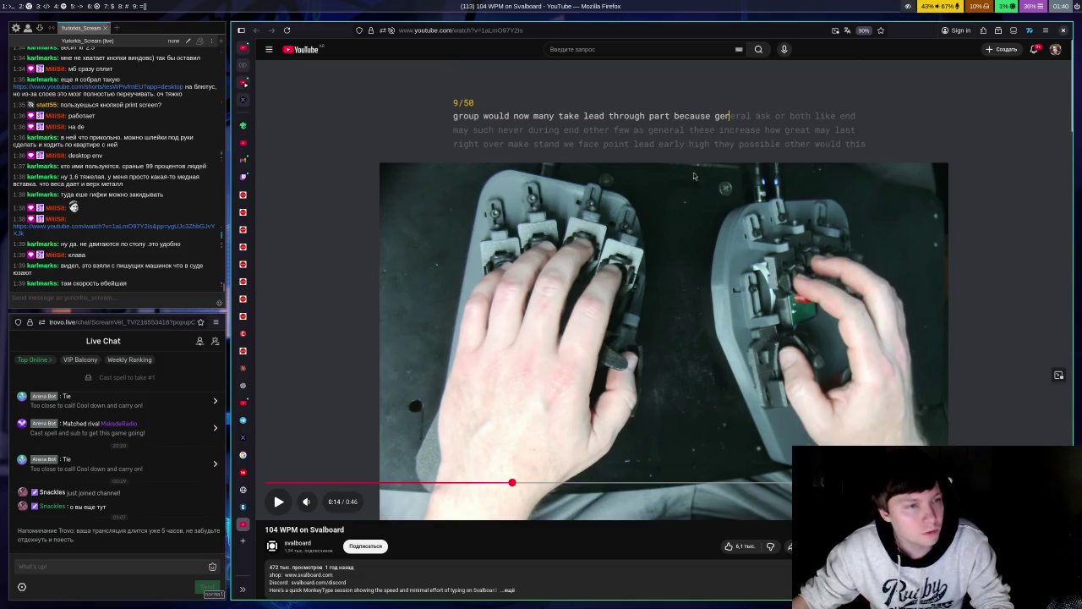
click(680, 313)
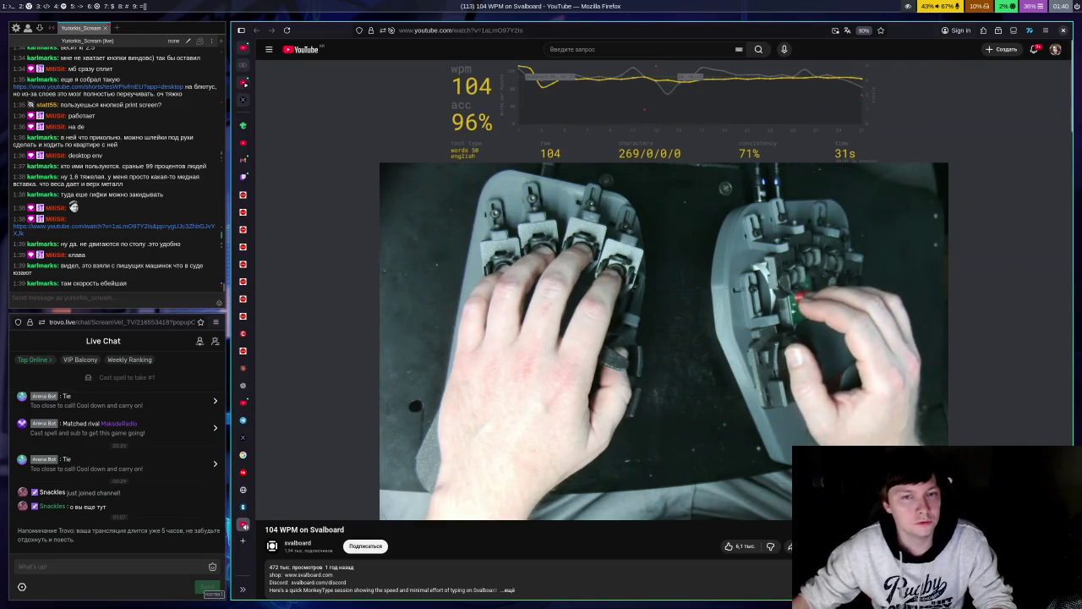
scroll(498, 250, down, 2)
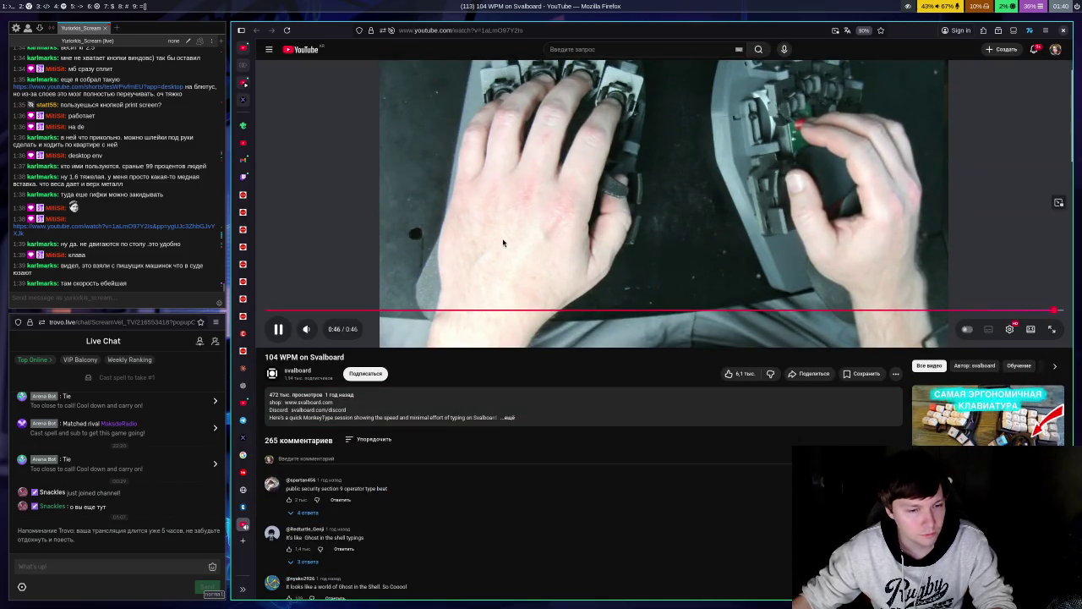
scroll(617, 255, up, 2)
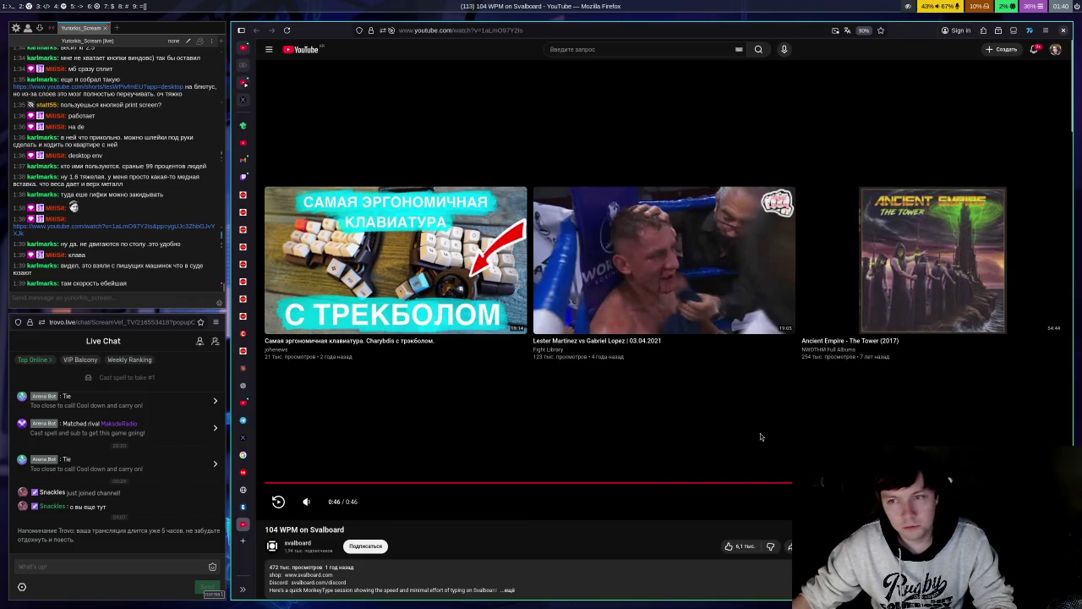
scroll(676, 423, down, 2)
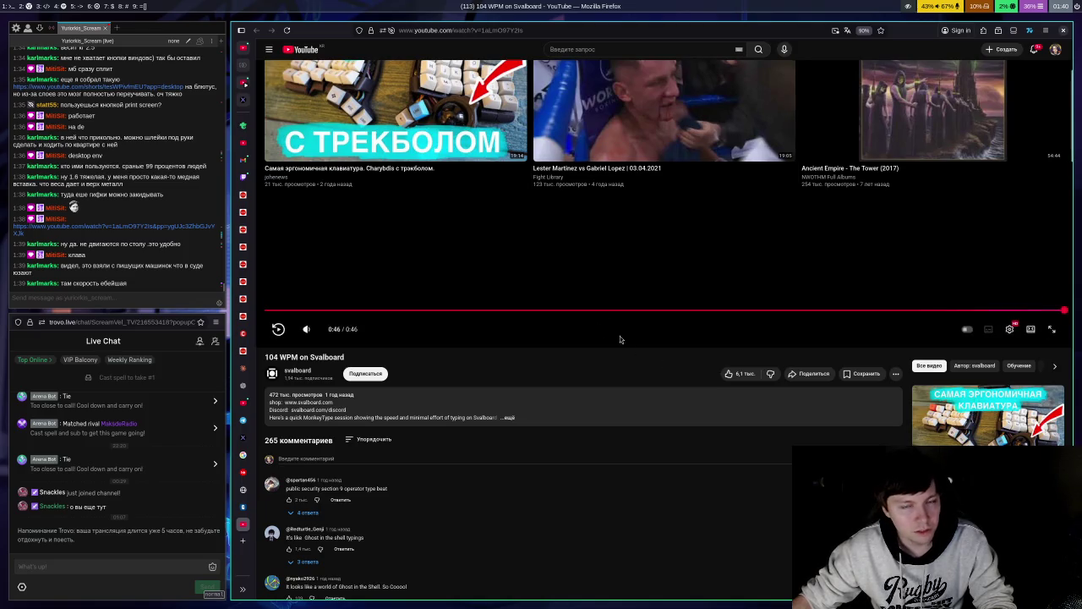
key(ctrl+w)
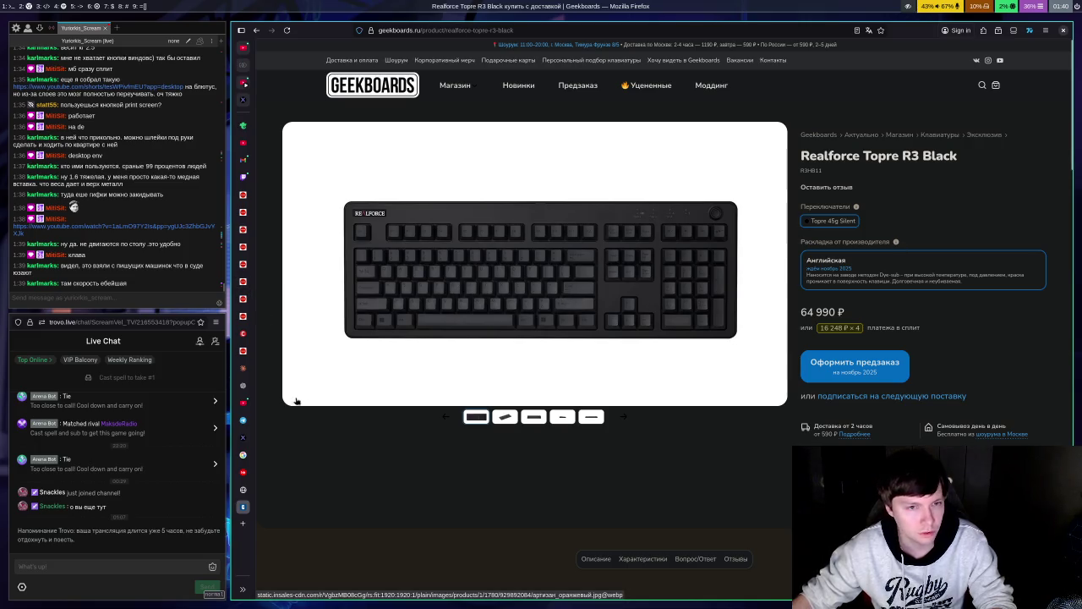
Step: Browse the Realforce R3 Black gallery photos, then switch to the Qwertykeys QK101 ($240.00) tab
click(617, 402)
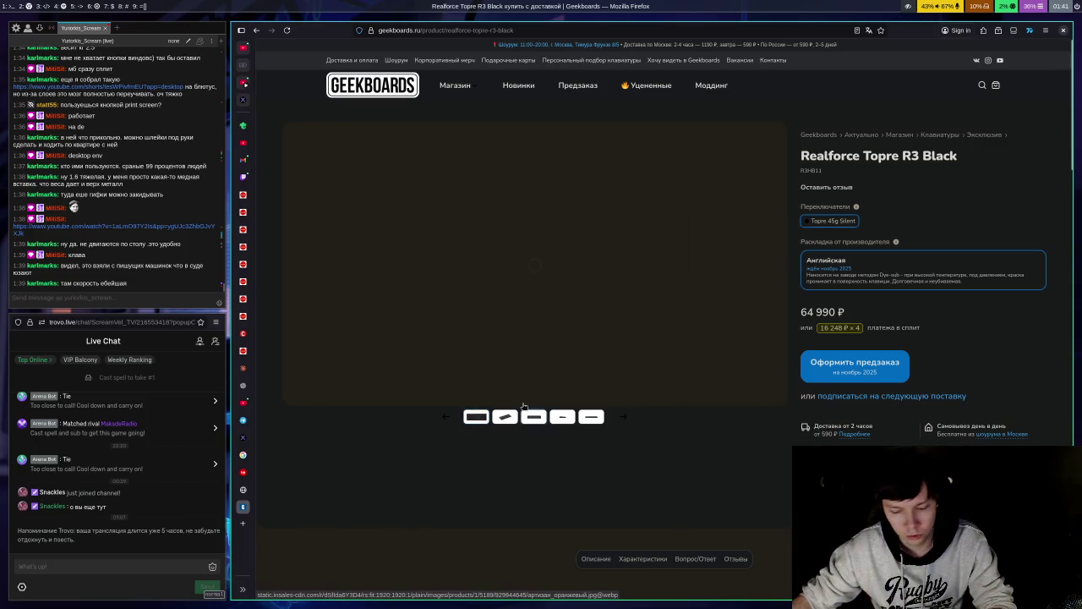
click(495, 403)
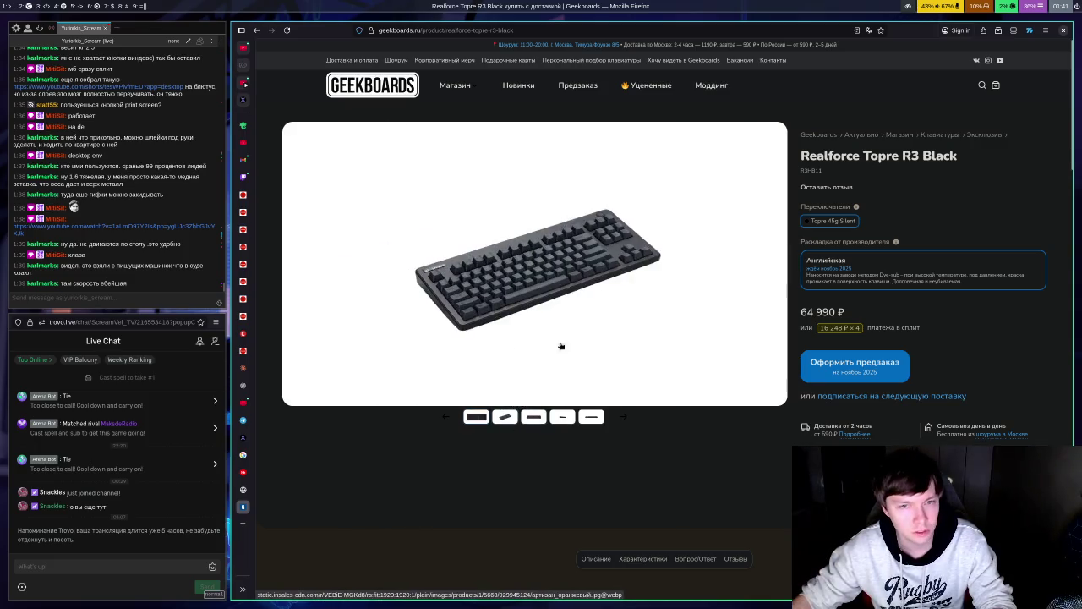
click(473, 429)
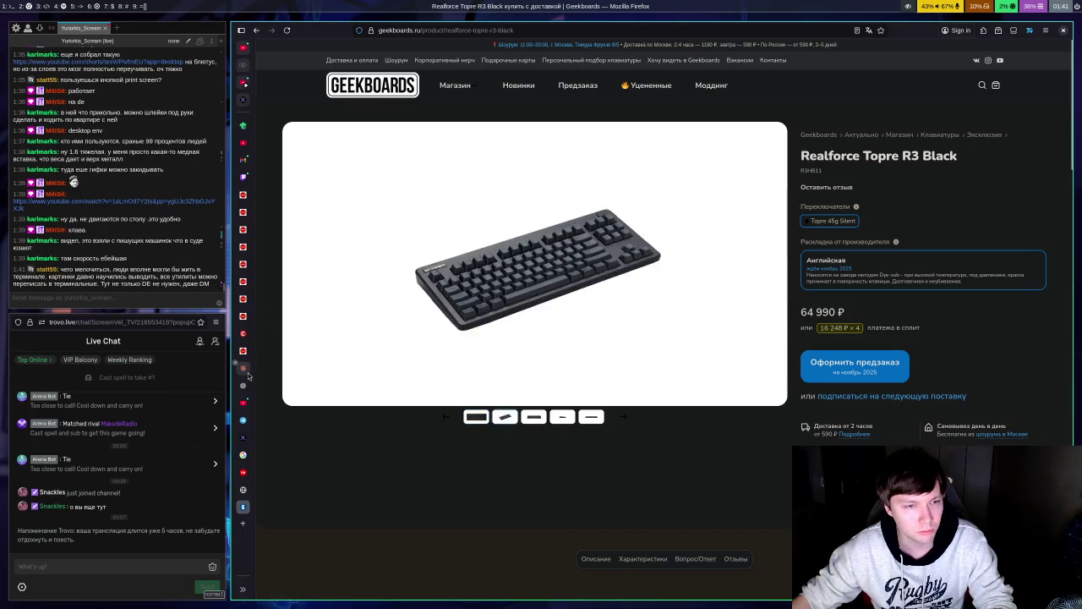
mouse_move(249, 375)
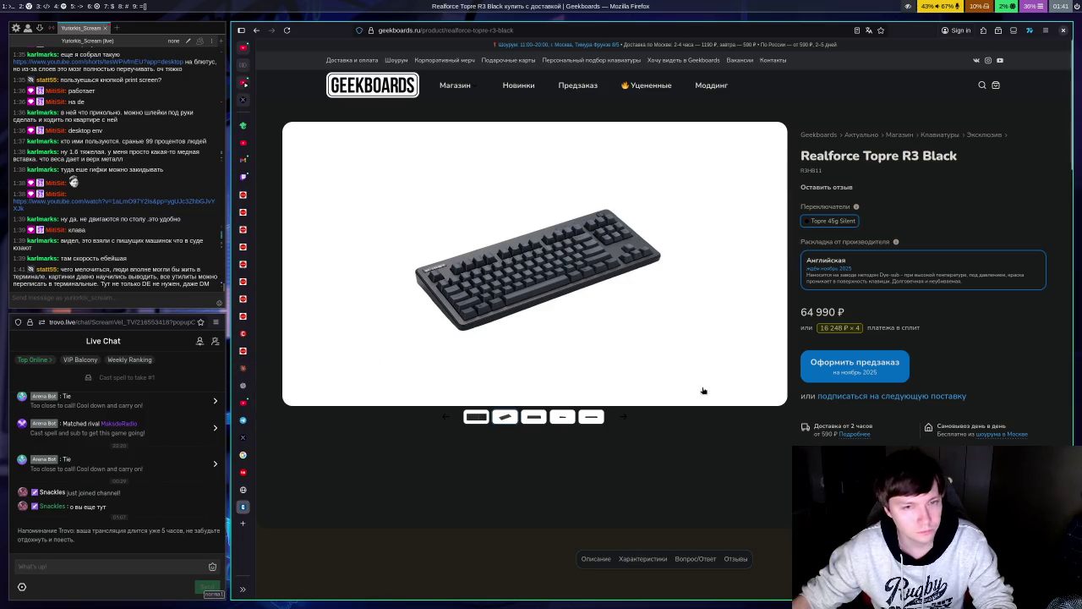
click(242, 489)
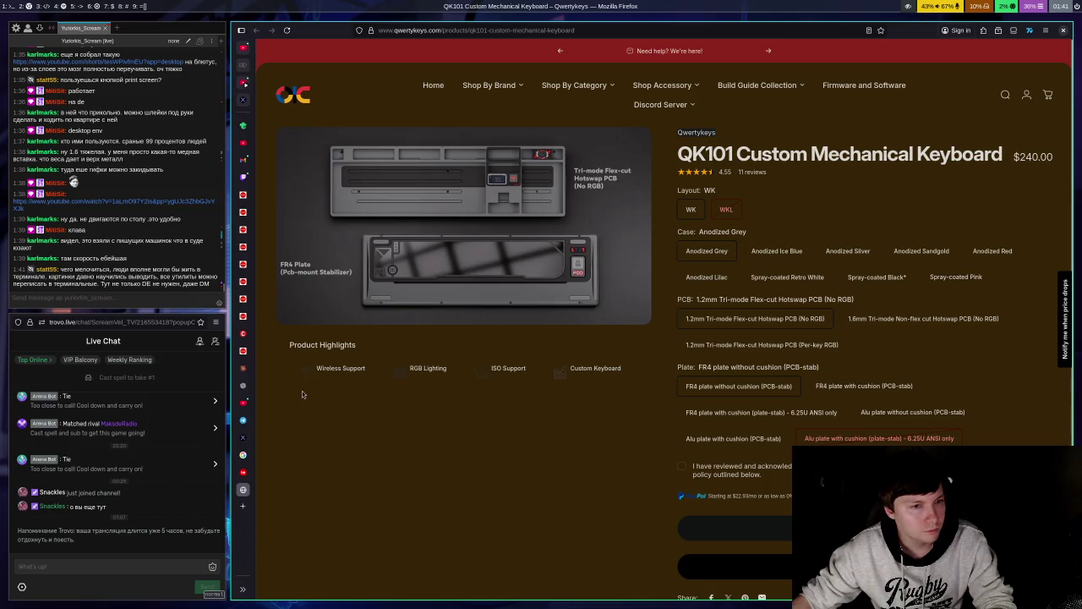
Step: Switch to the Coupang tab for the Dyson OnTrac ceramic cinnabar headphones at 395,130원
click(243, 212)
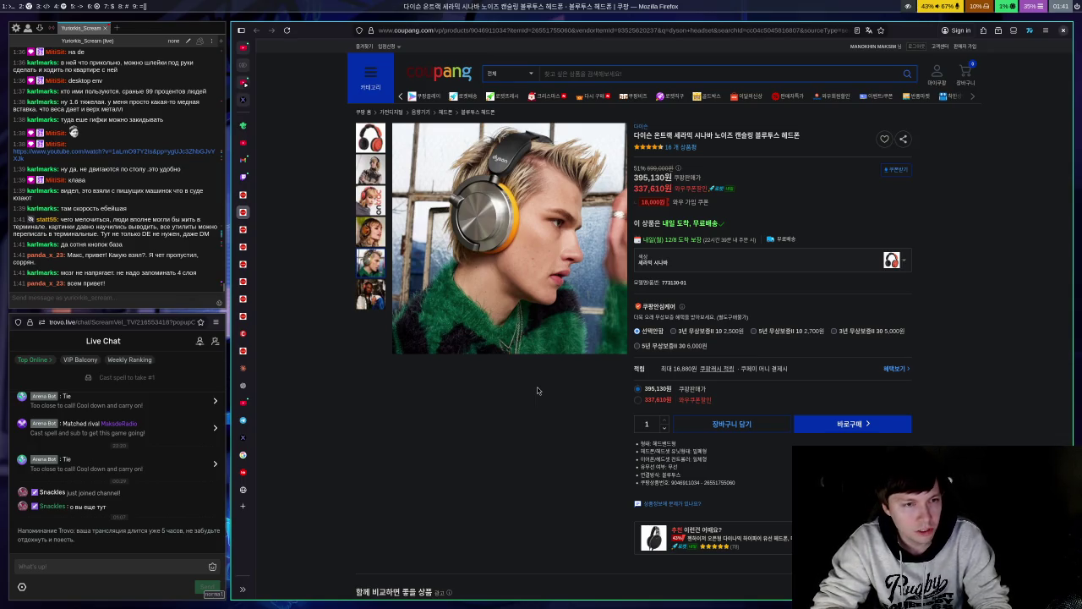
key(super+Return)
text(mc)
key(Return)
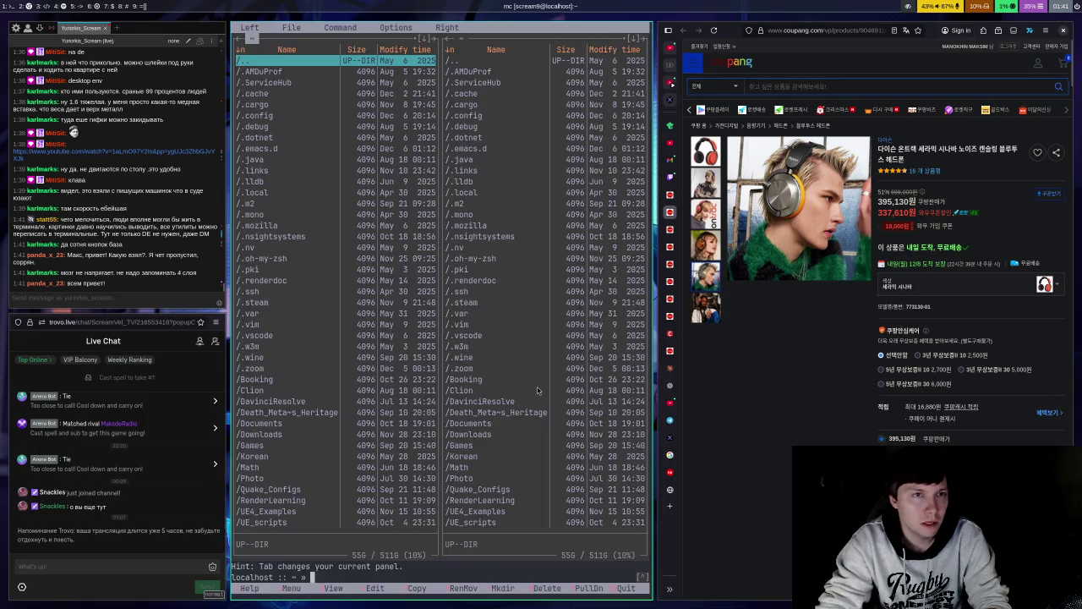
key(Down)
key(Down)
key(Down)
key(Up)
key(Up)
key(Up)
key(Down)
key(Down)
key(Down)
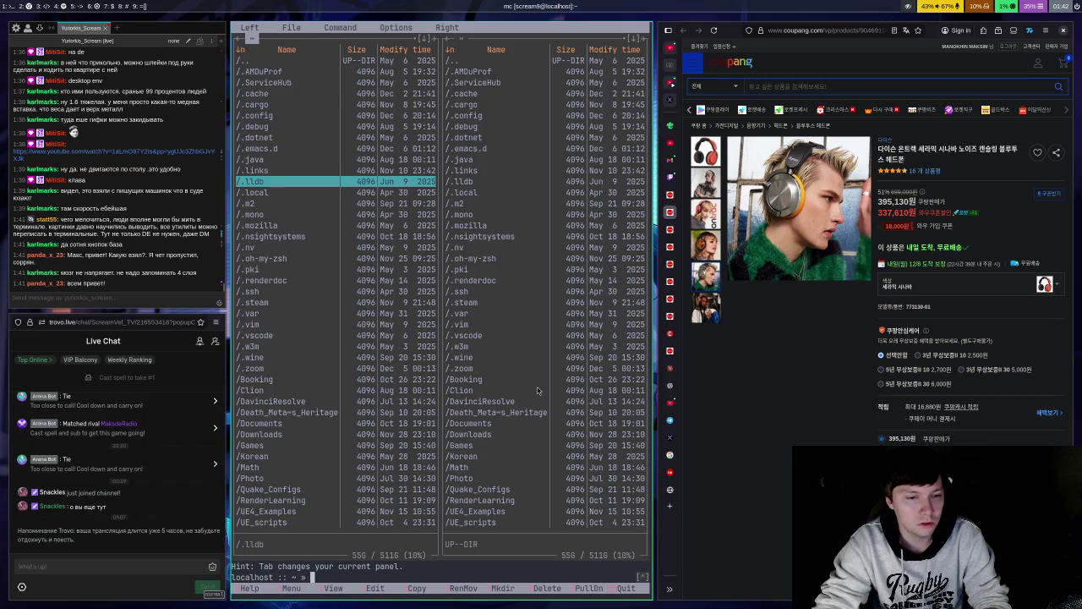
key(F10)
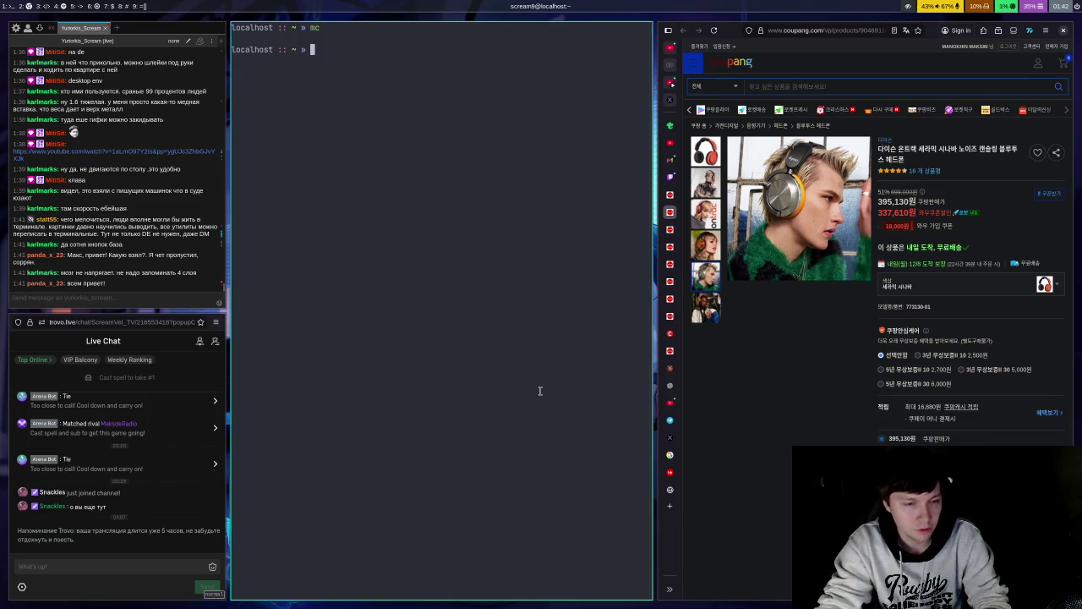
text(cd vel)
key(Tab)
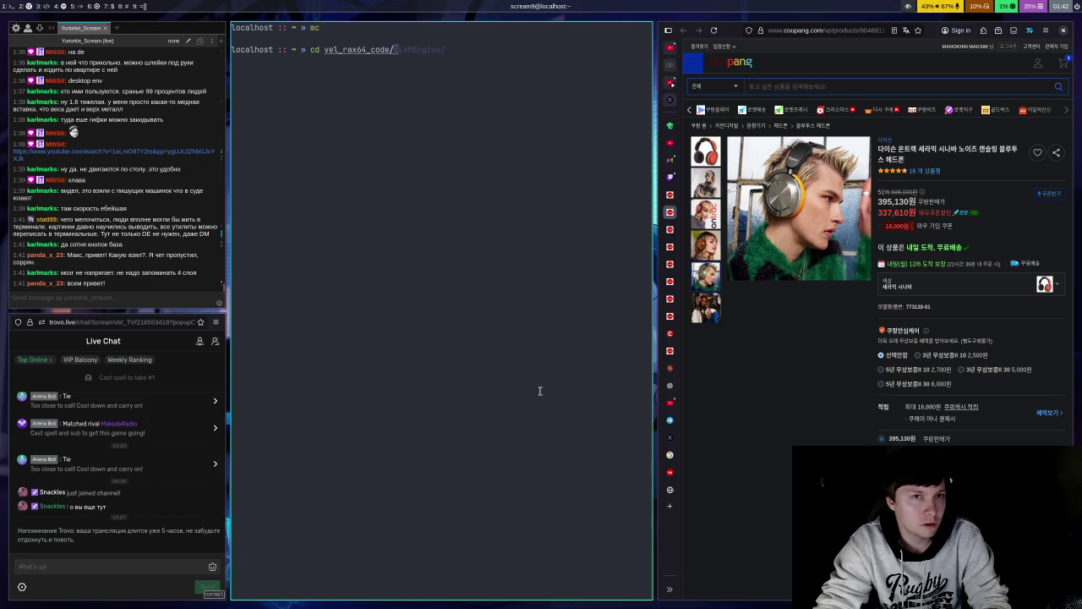
key(Right)
text(build)
key(Return)
text(ls)
key(Return)
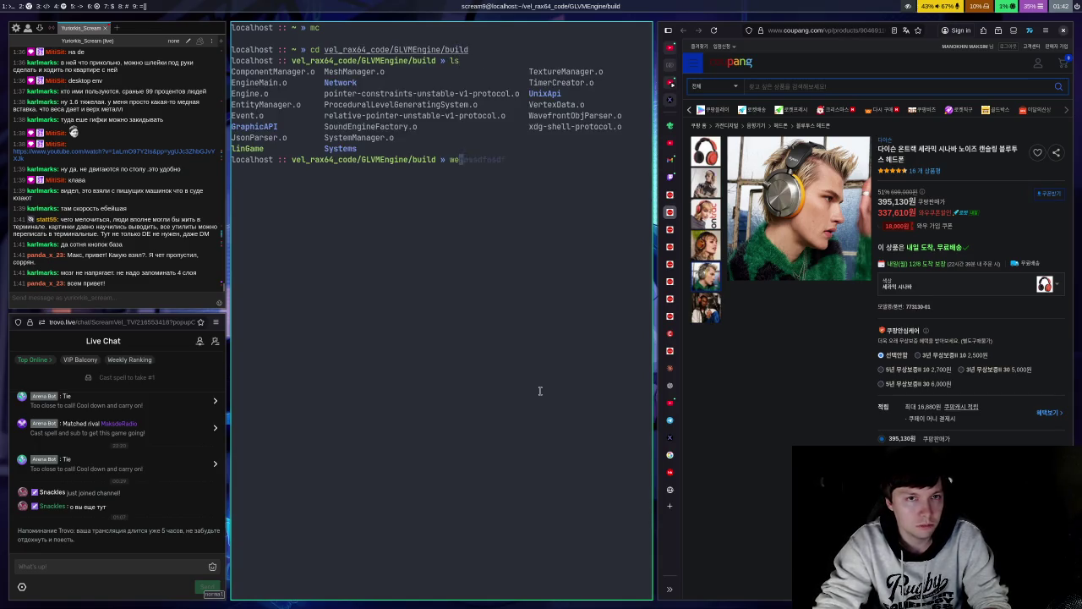
text(clear)
key(Return)
text(ls)
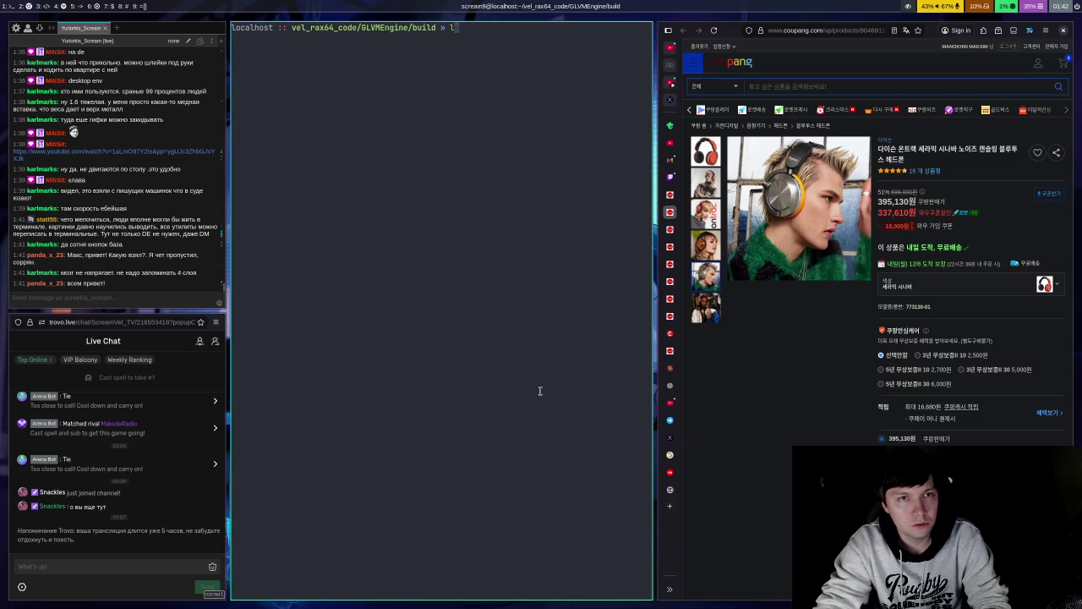
key(Return)
text(clear)
key(Return)
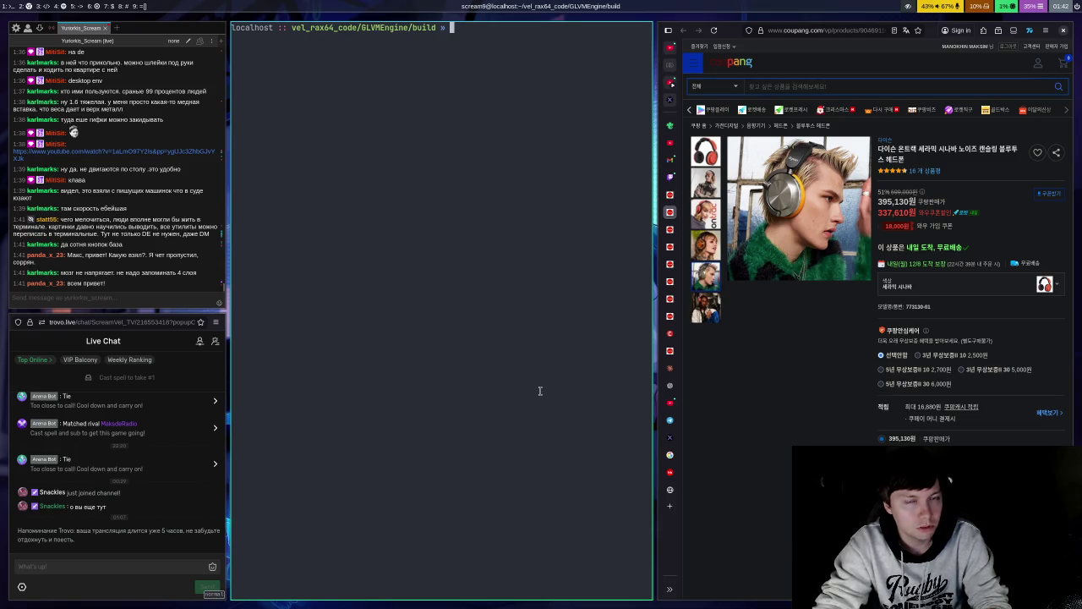
key(ctrl+d)
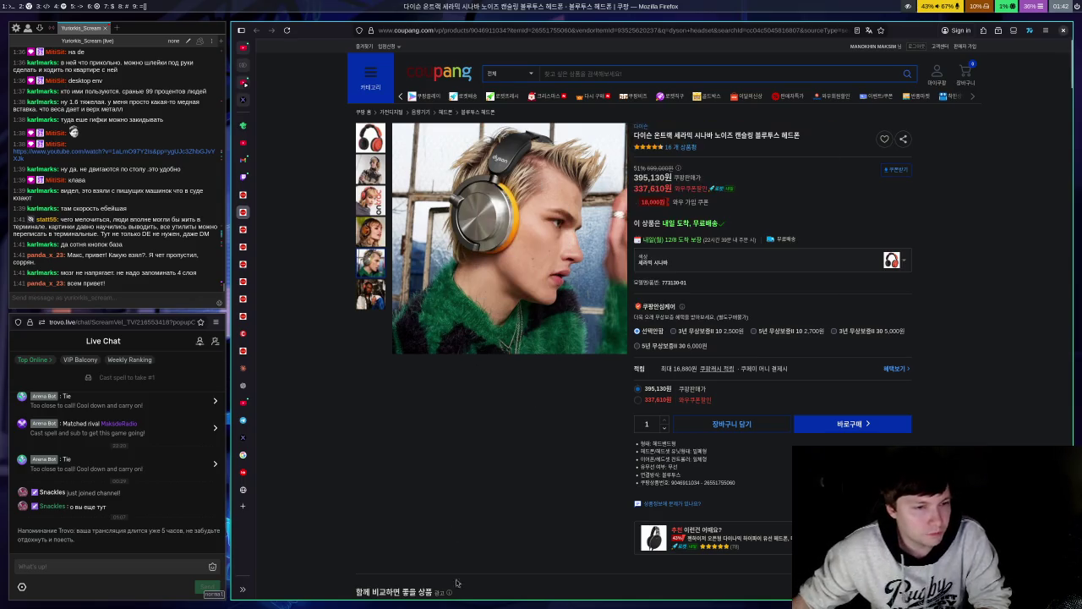
Step: Switch to the Coupang tab for the REALFORCE R3 R3HB11 keyboard at 396,500원
click(243, 350)
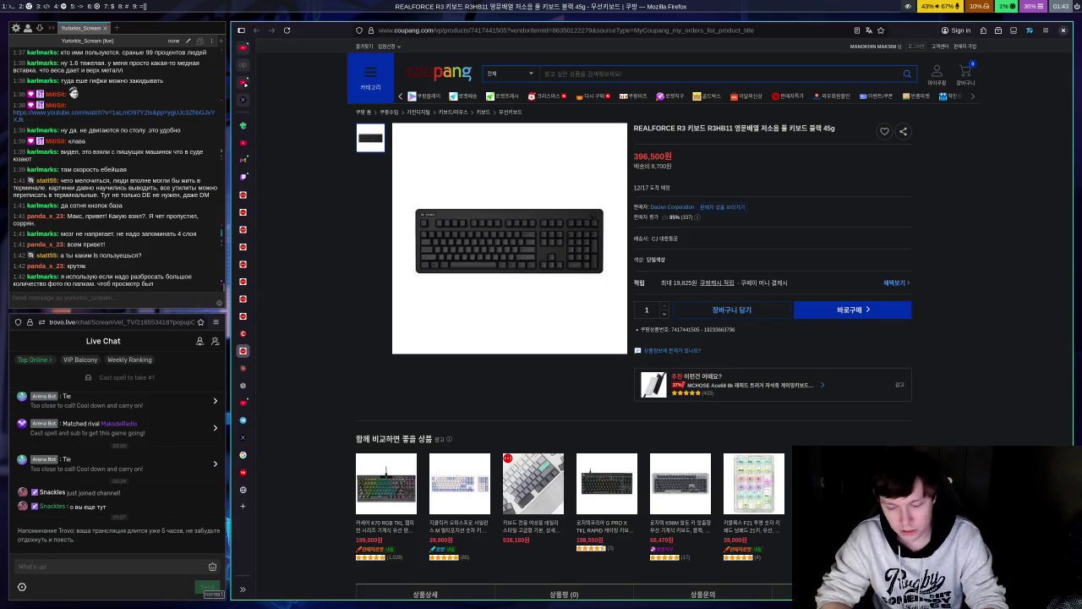
key(super+Return)
text(ranger)
key(Return)
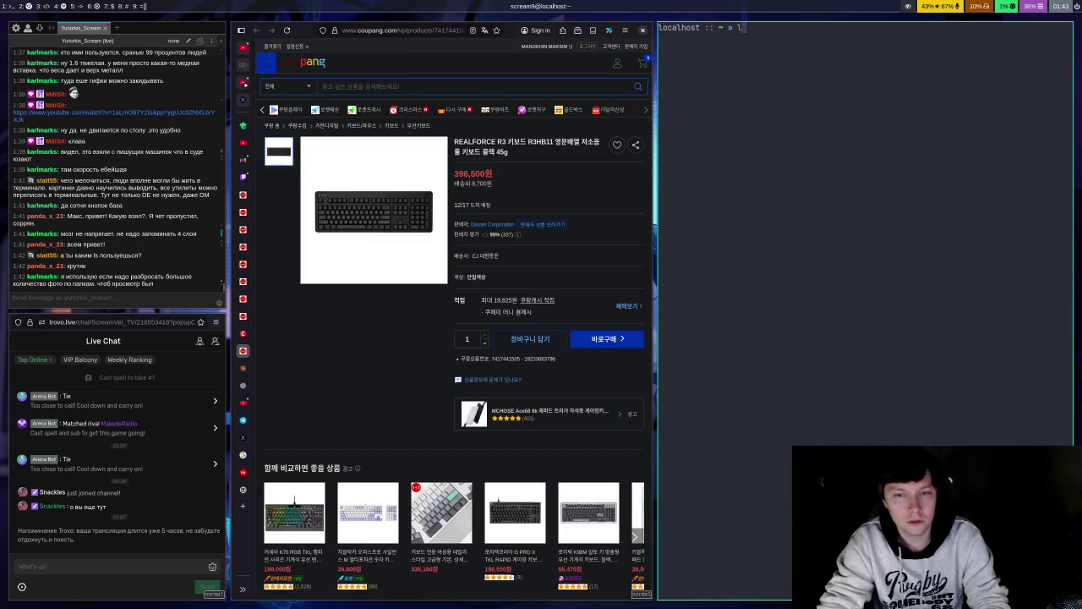
key(g)
key(g)
key(j)
key(j)
key(j)
key(k)
key(k)
key(k)
click(760, 236)
click(765, 345)
click(761, 554)
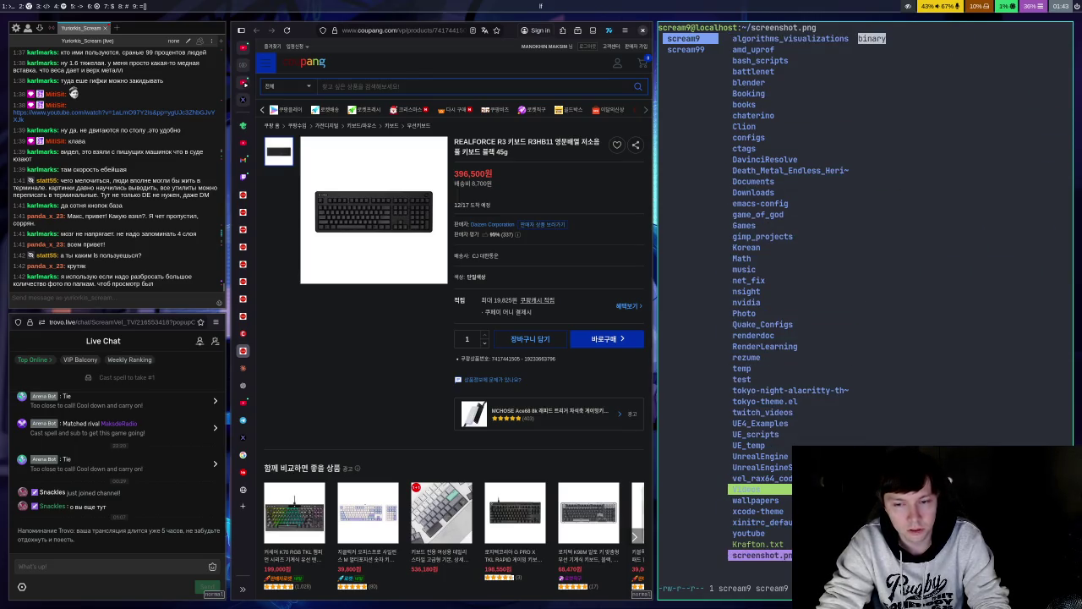
click(752, 335)
key(h)
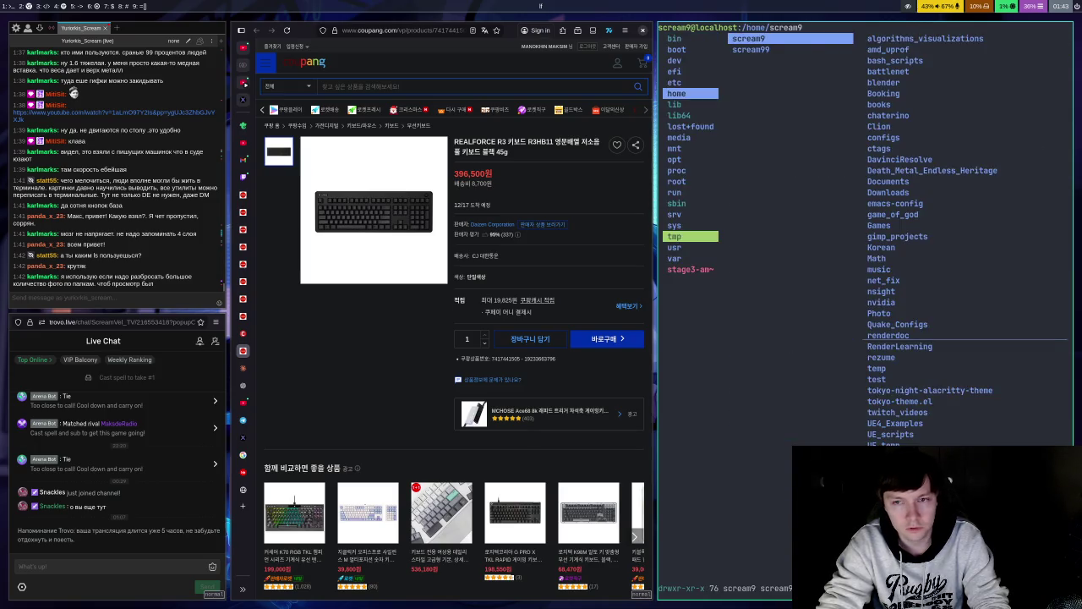
key(l)
key(k)
key(k)
key(k)
key(k)
key(q)
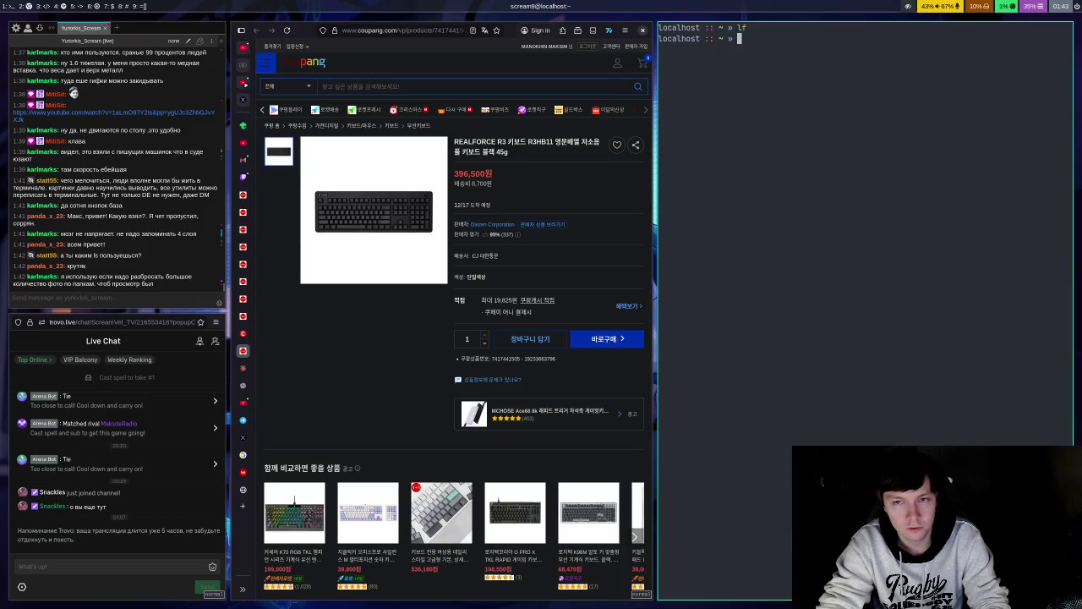
text(lf)
key(Return)
key(j)
key(j)
key(j)
key(l)
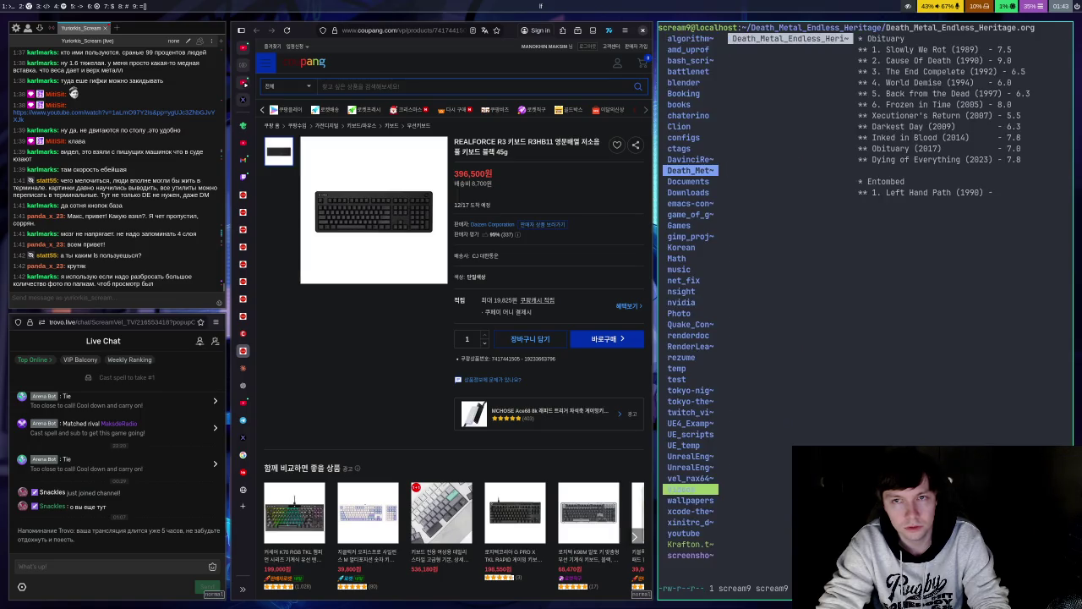
key(h)
key(k)
key(k)
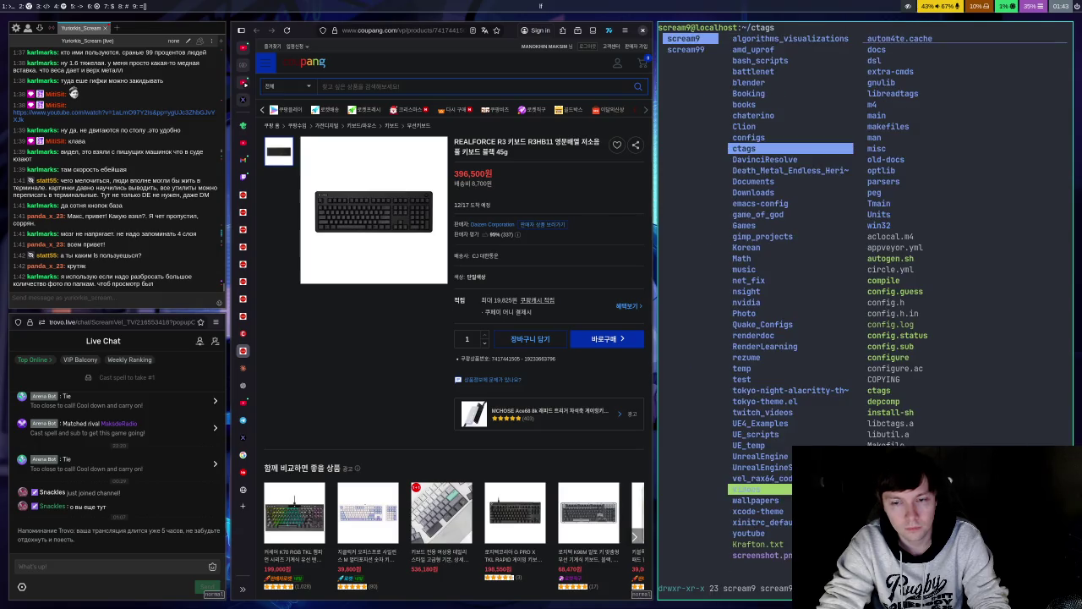
key(q)
text(exit)
key(Return)
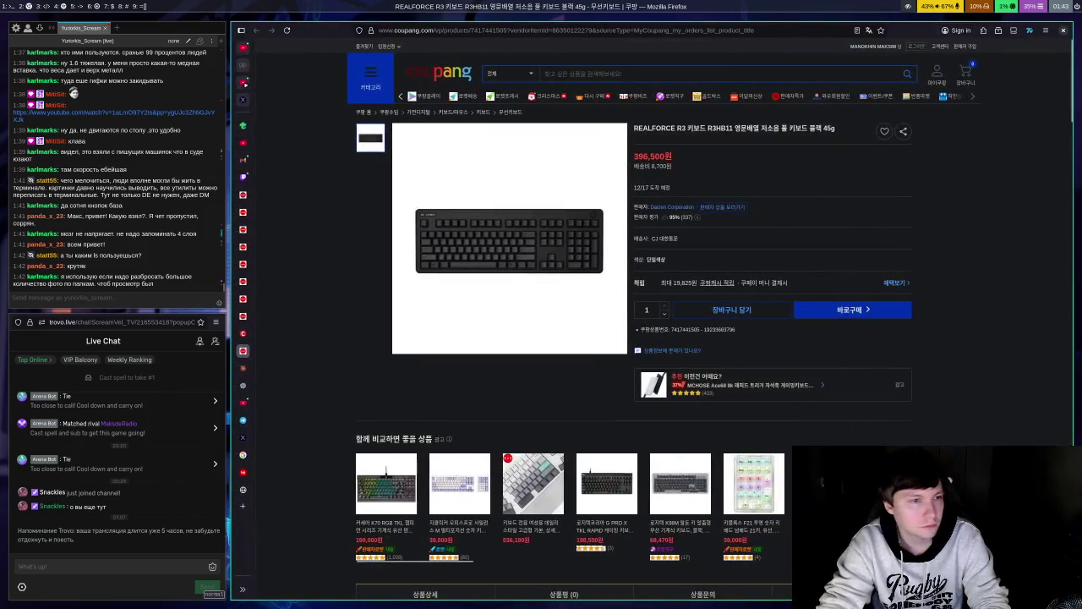
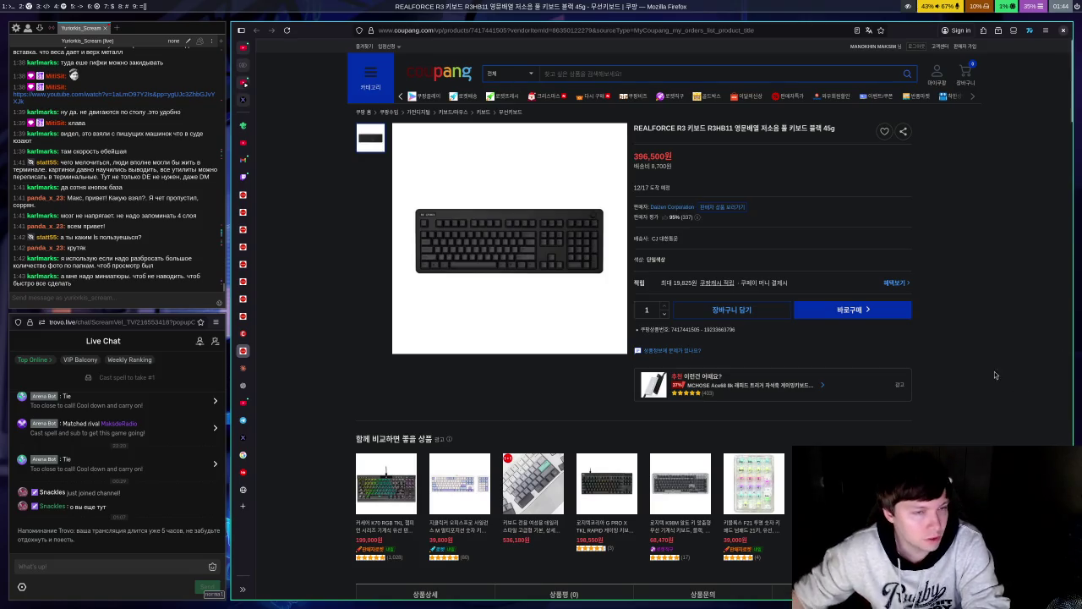
Step: Switch from the Coupang keyboard page to the ChatGPT tab on Median of Two Sorted Arrays
click(242, 385)
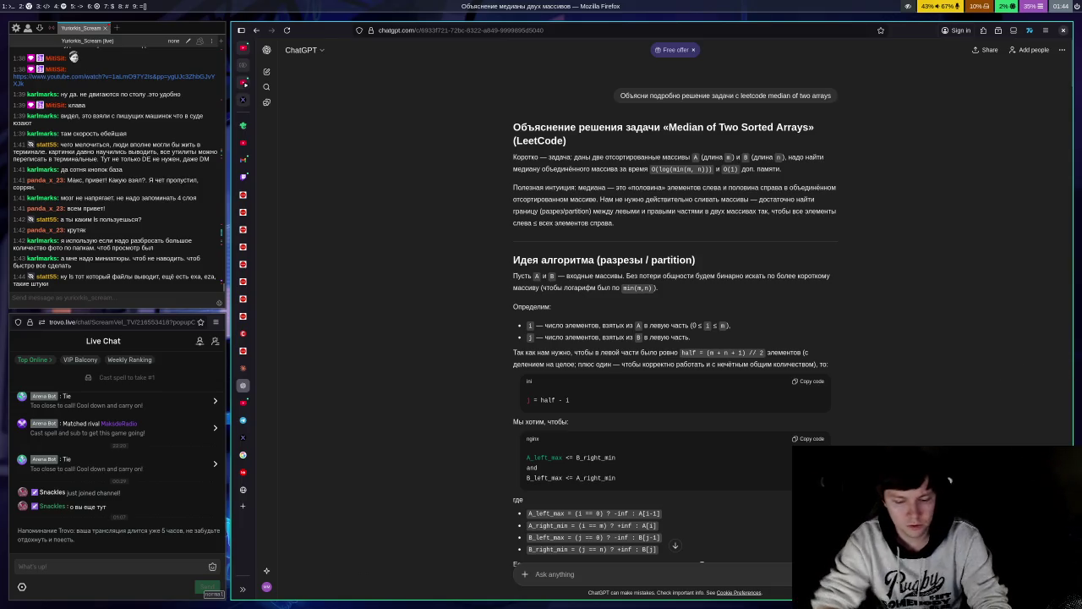
key(super+Return)
text(ls)
key(Return)
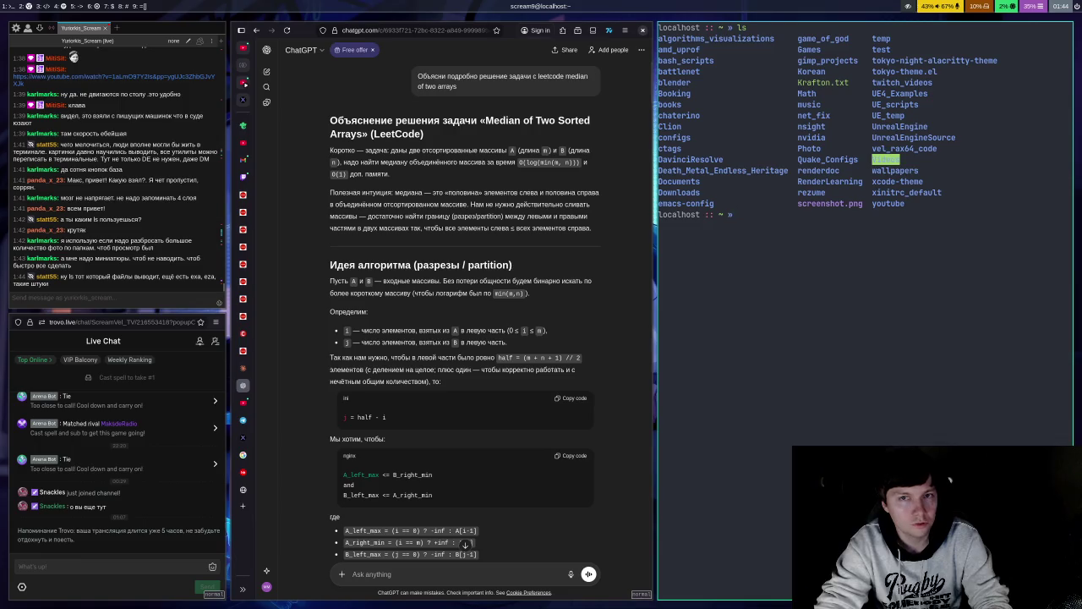
text(exit)
key(Return)
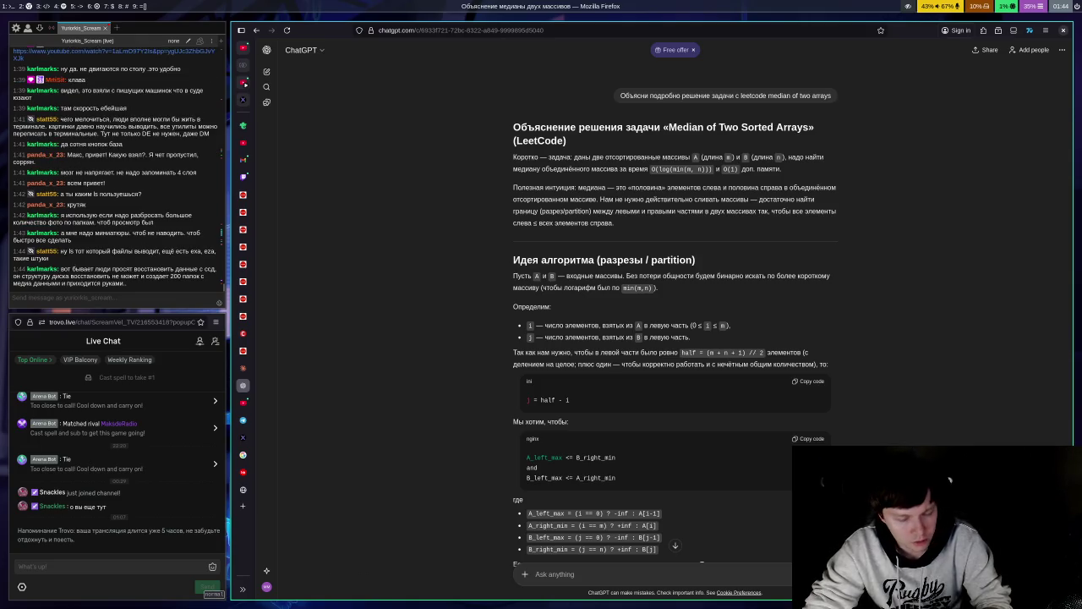
key(super+Return)
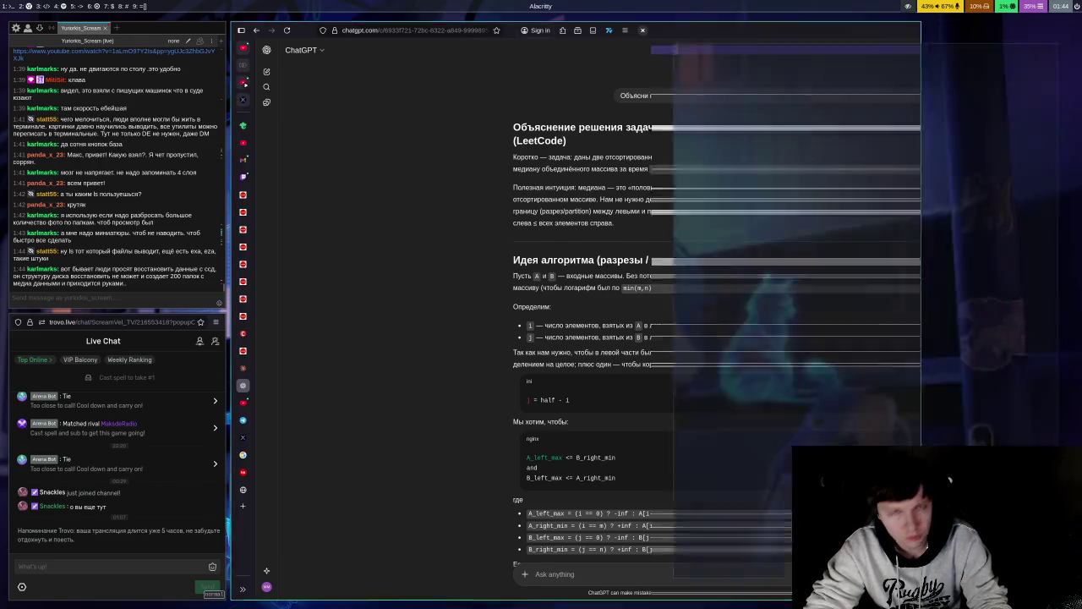
text(bs)
key(Return)
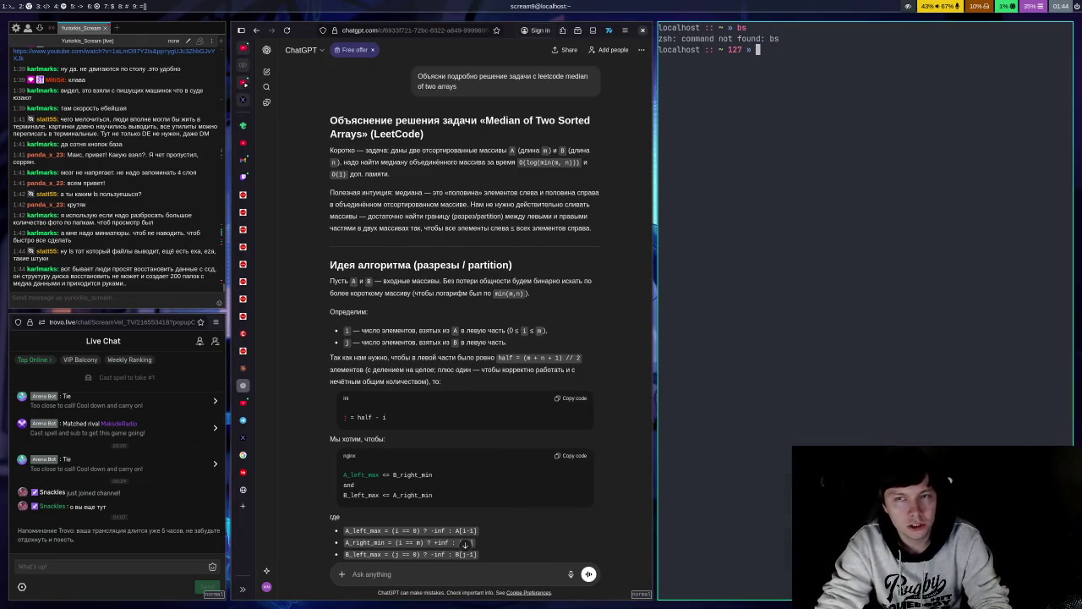
key(Return)
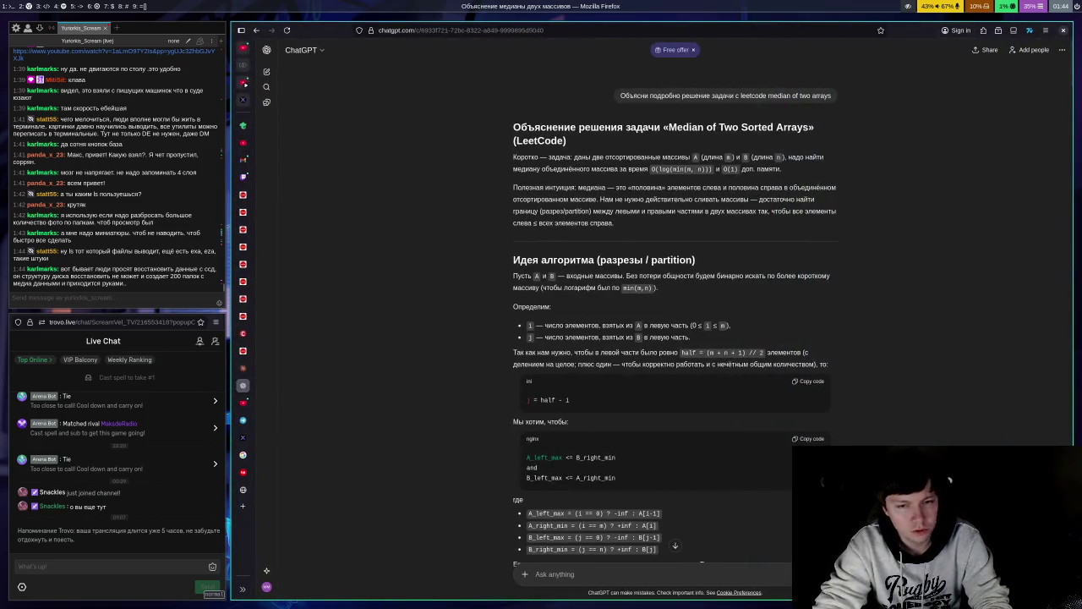
key(super+Return)
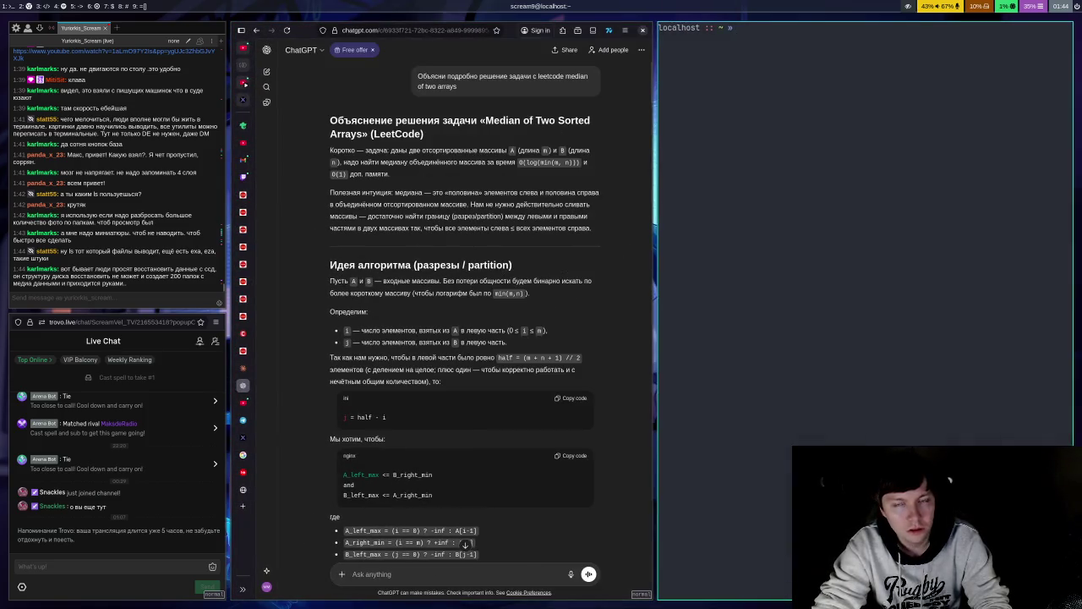
text(rg)
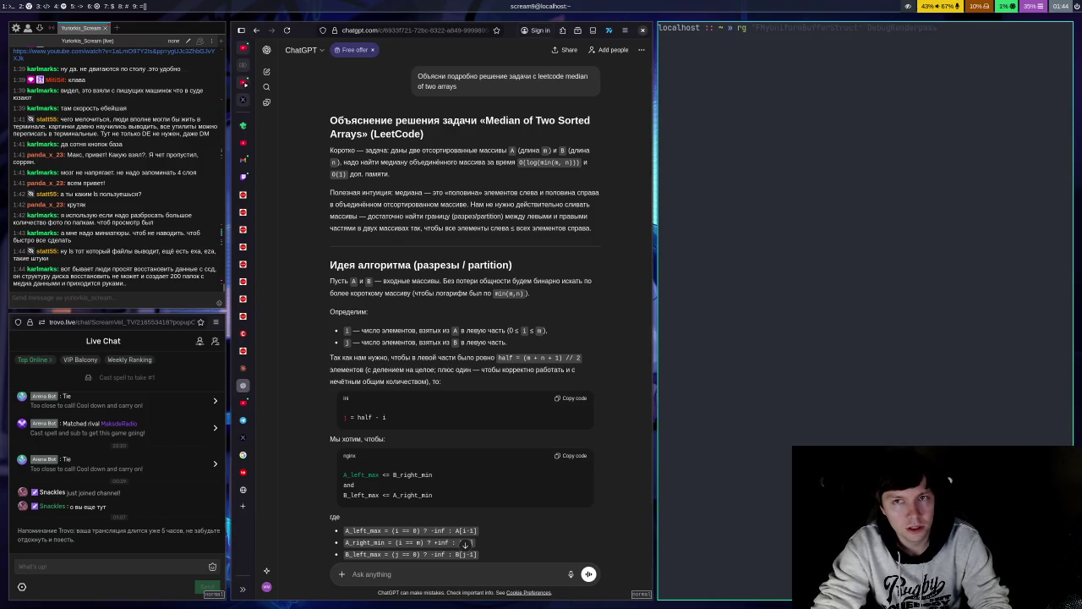
key(BackSpace)
key(BackSpace)
key(BackSpace)
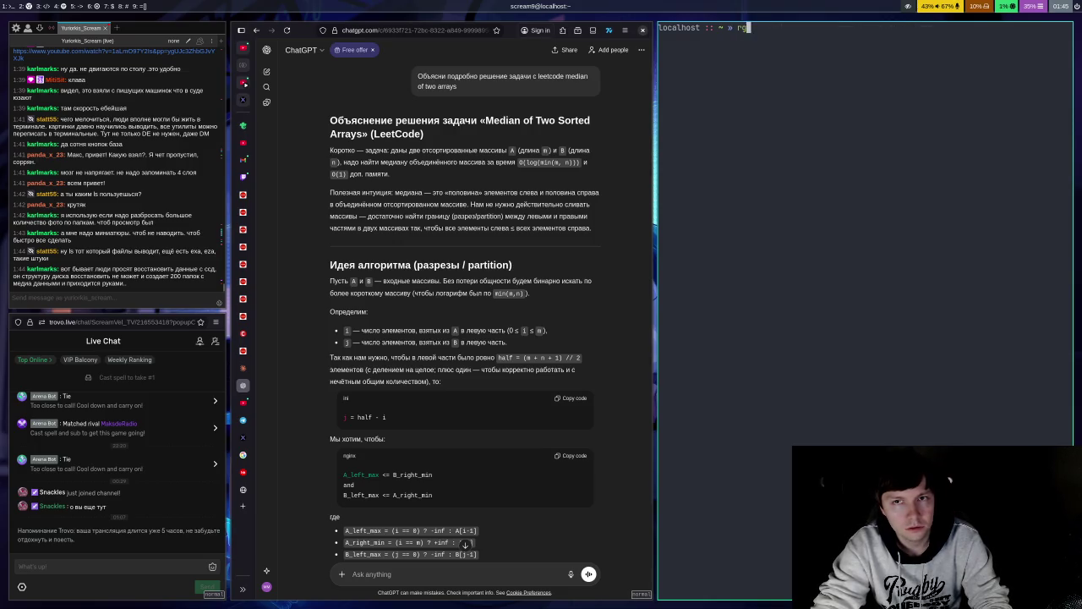
text(grep)
key(BackSpace)
key(BackSpace)
key(BackSpace)
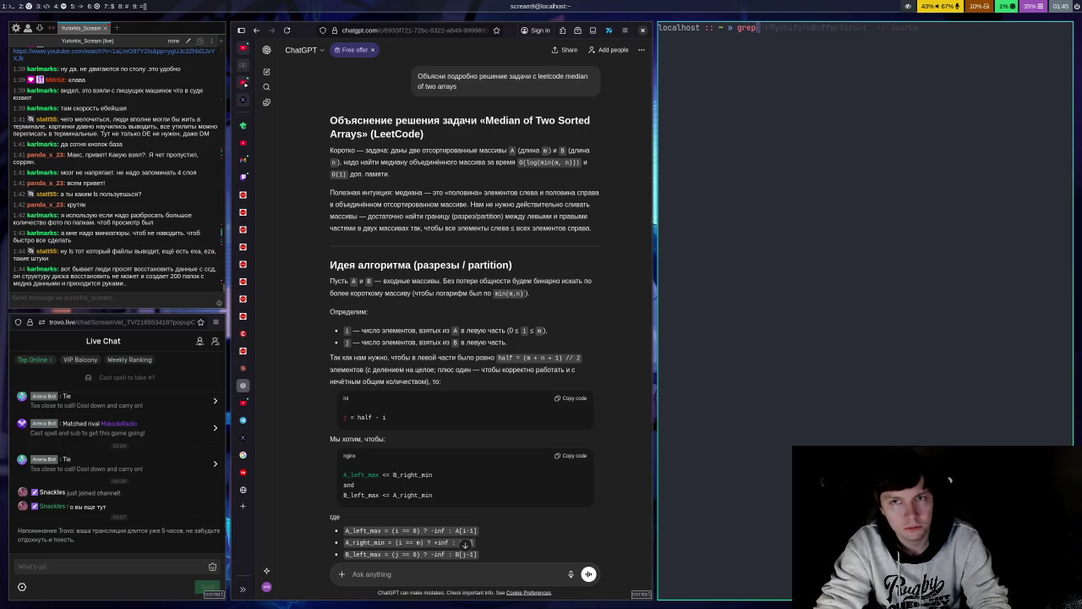
key(ctrl+d)
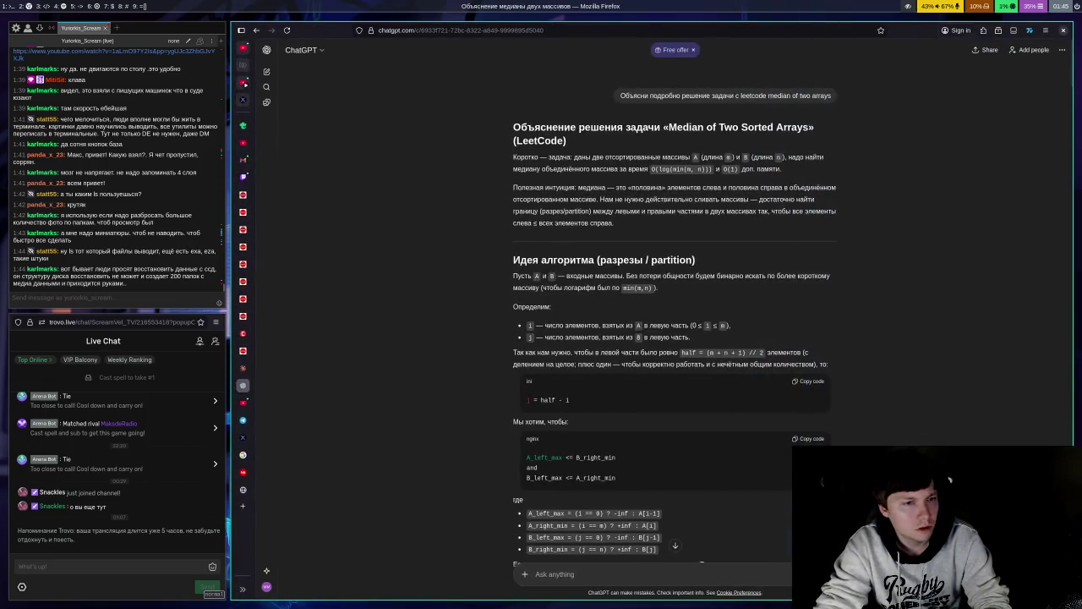
key(super+h)
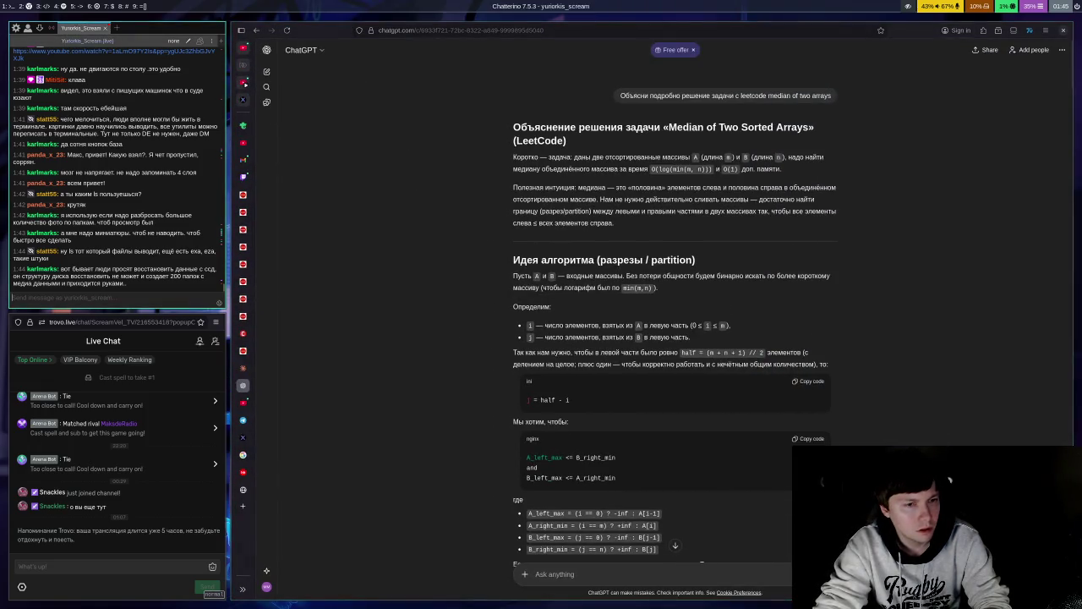
key(super+l)
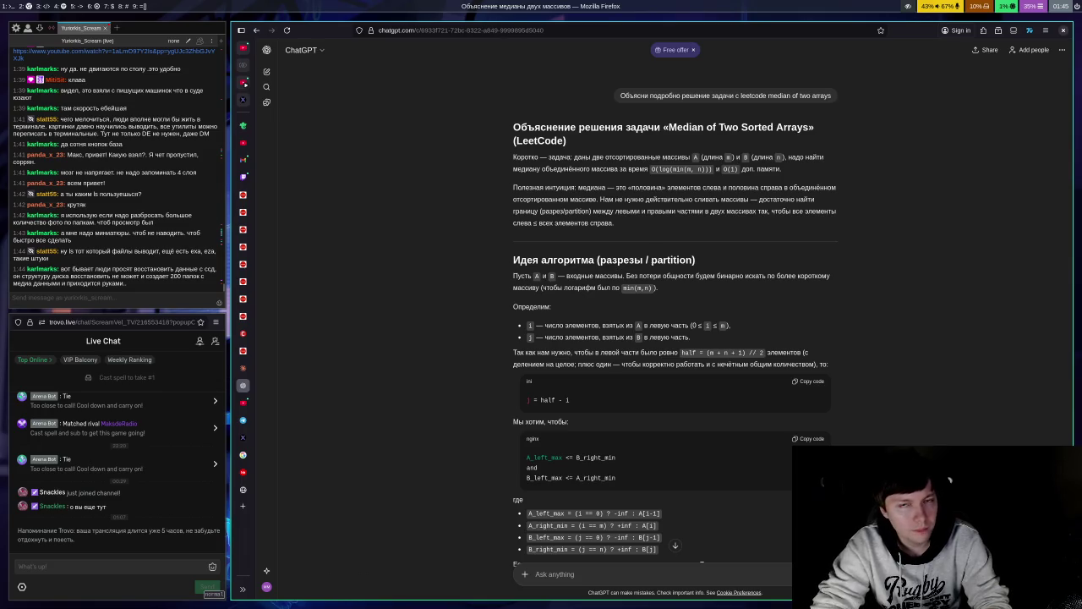
key(super+Return)
text(sdssd)
key(BackSpace)
key(BackSpace)
key(BackSpace)
key(ctrl+d)
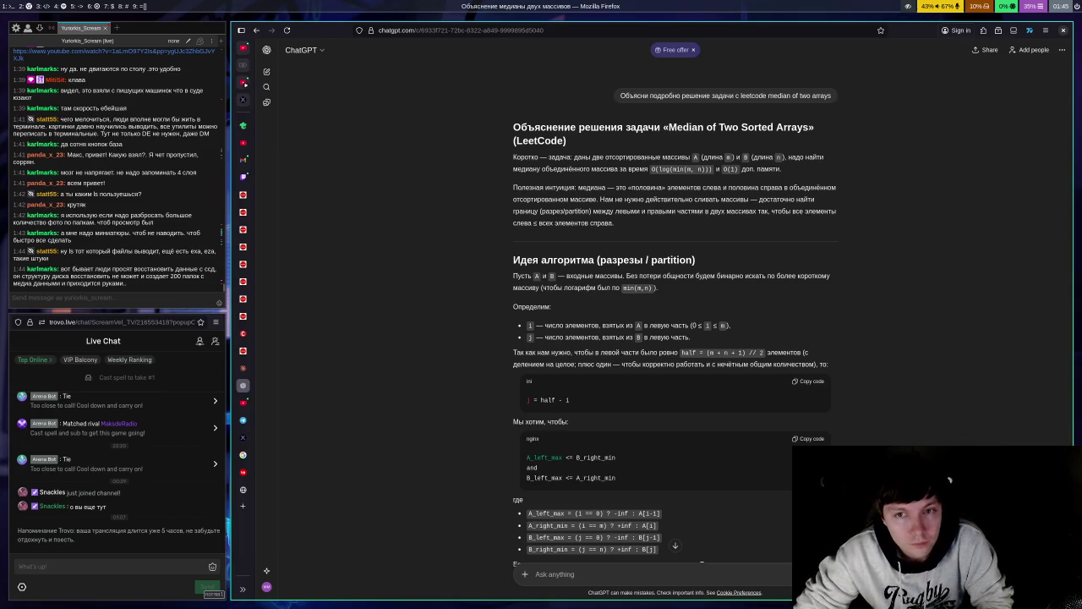
Step: Switch to the GitHub ajeetdsouza/zoxide repository tab with Ctrl+Tab
key(ctrl+Tab)
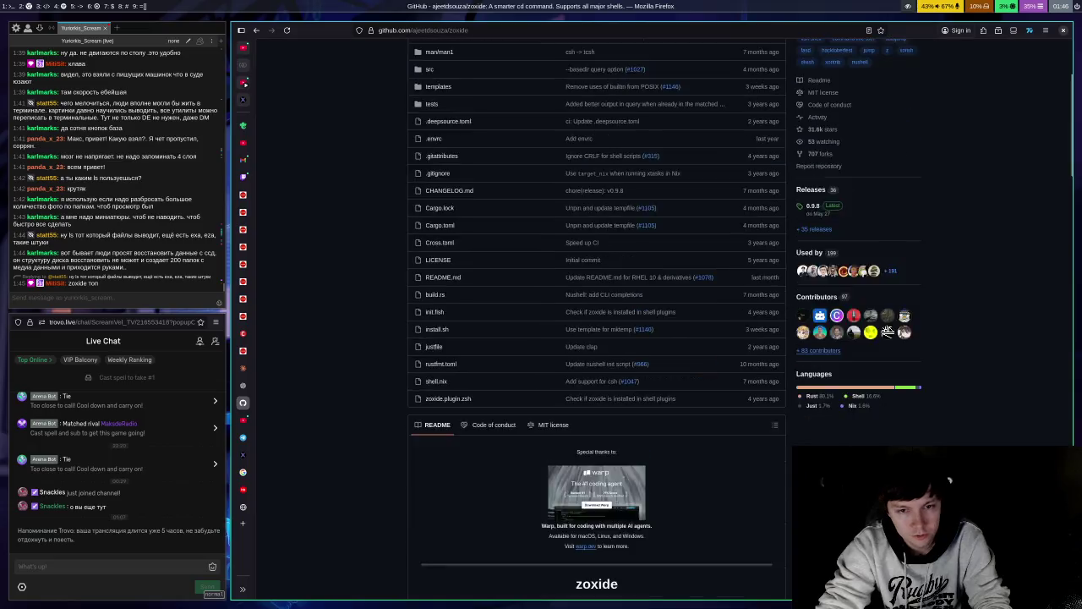
Step: Scroll to zoxide's Getting started examples, then cd into vel_rax64_code/GLVMEngine/build in a terminal and close it
scroll(886, 65, down, 3)
scroll(887, 65, down, 3)
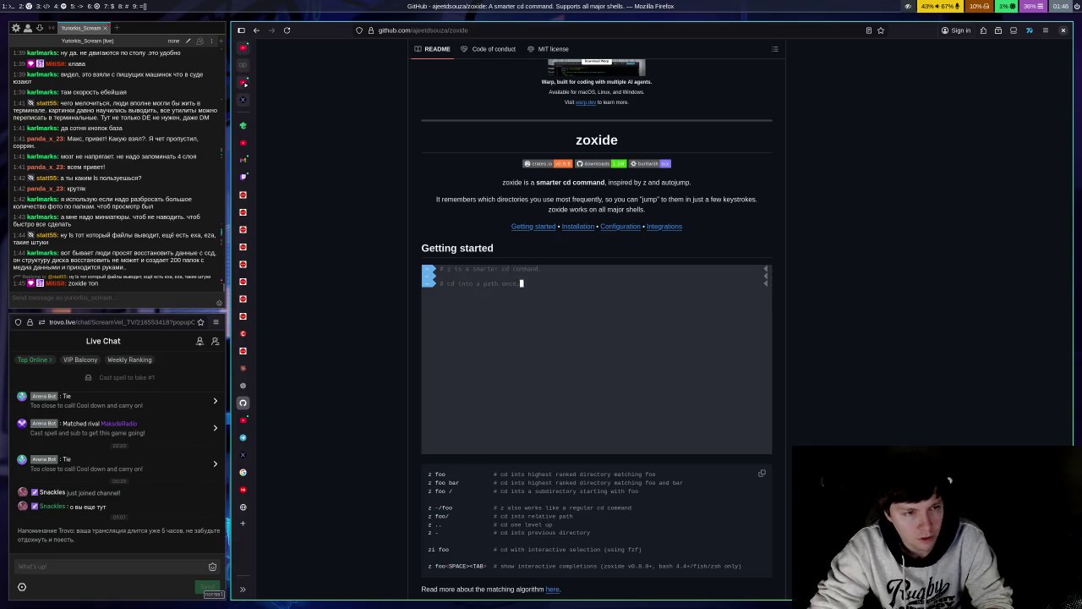
key(super+Return)
text(cd vel_rax64_code/GLVMEngine/build)
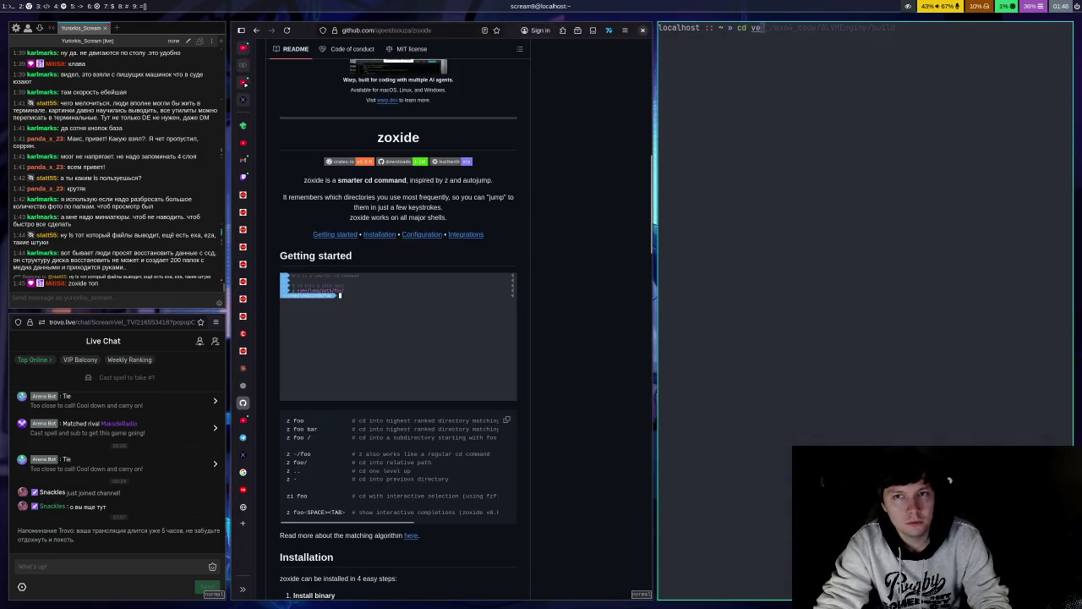
key(Return)
text(cd)
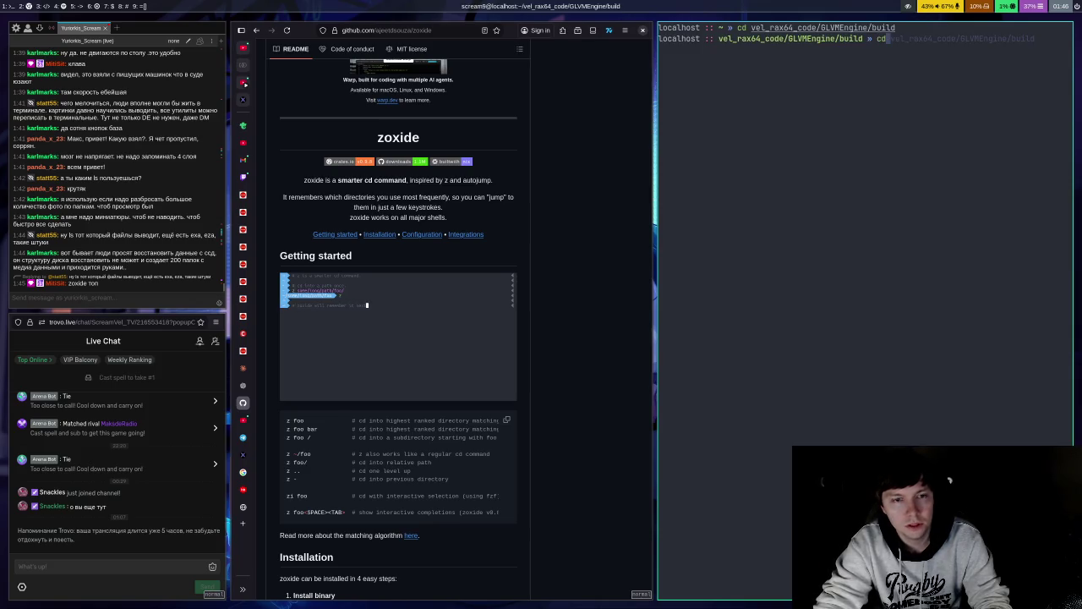
key(super+shift+q)
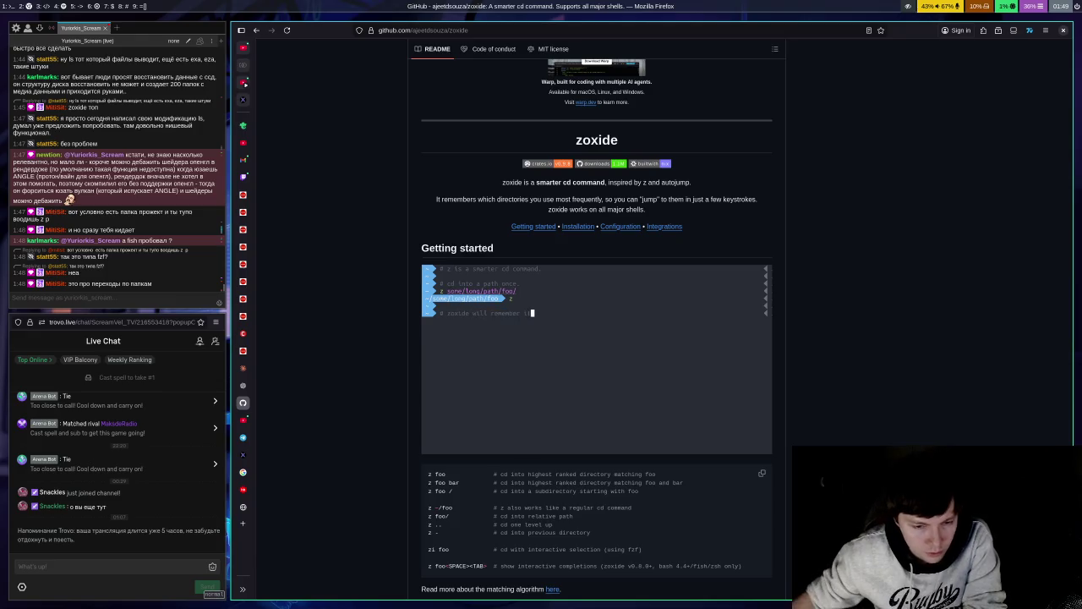
Step: Scroll through zoxide's Installation, Configuration flags and _ZO_ environment variables, then back up
scroll(1048, 355, down, 3)
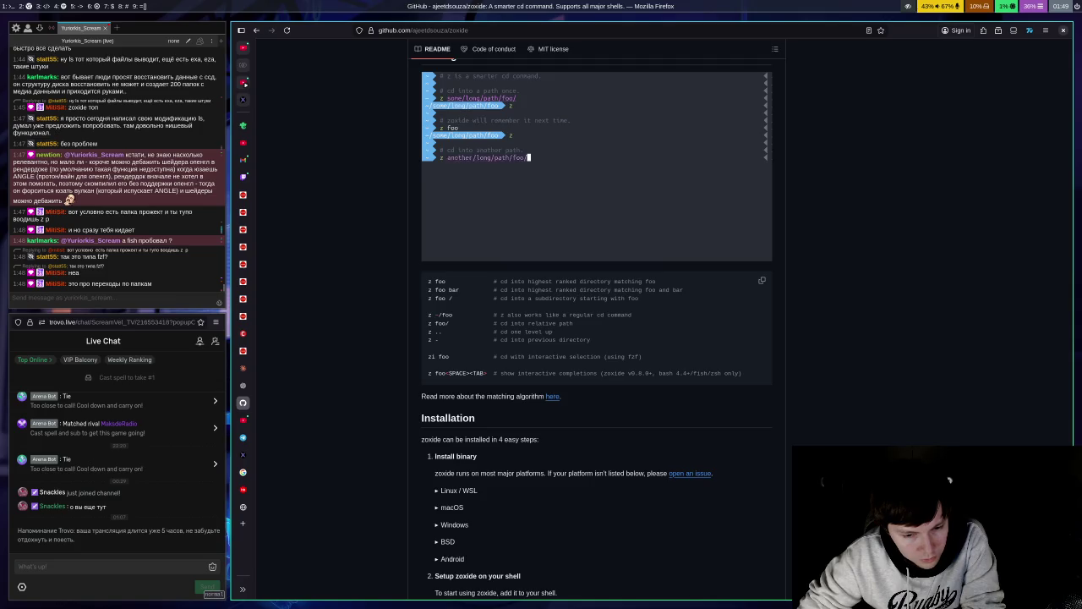
scroll(596, 338, down, 3)
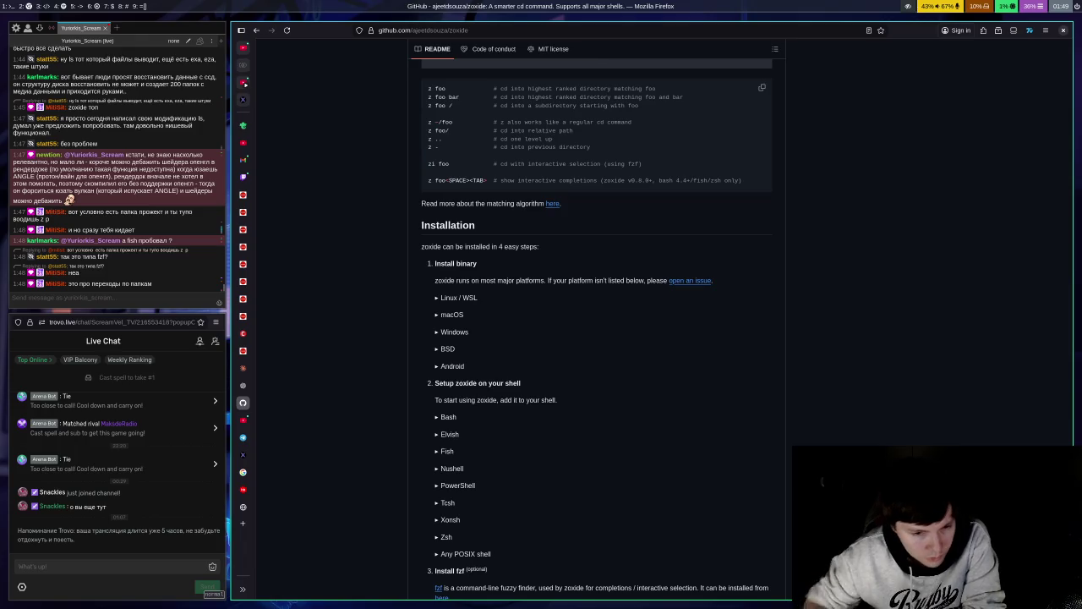
scroll(861, 390, down, 4)
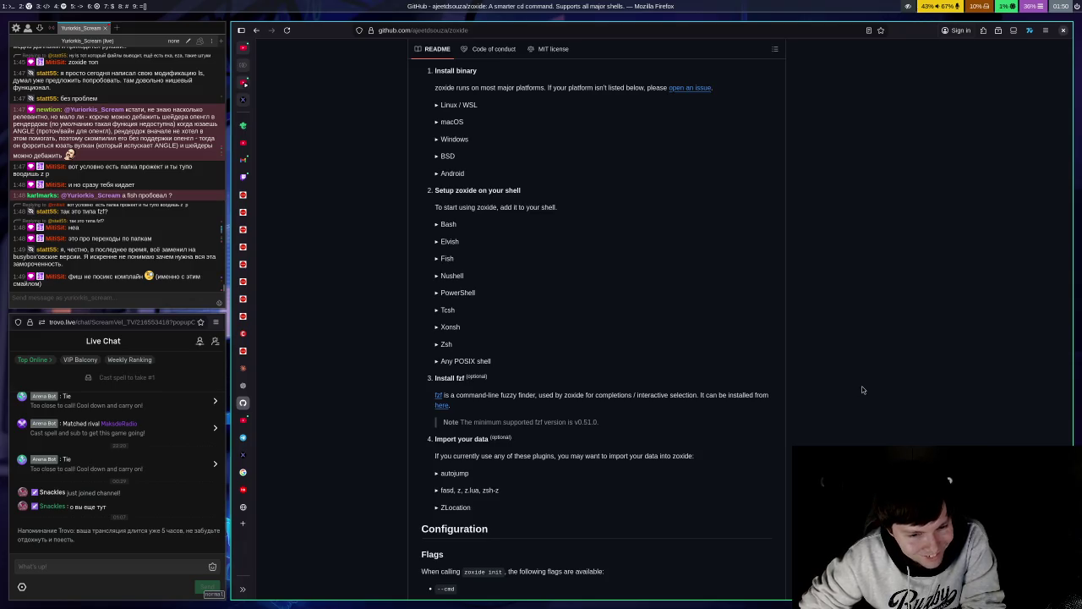
scroll(736, 450, down, 3)
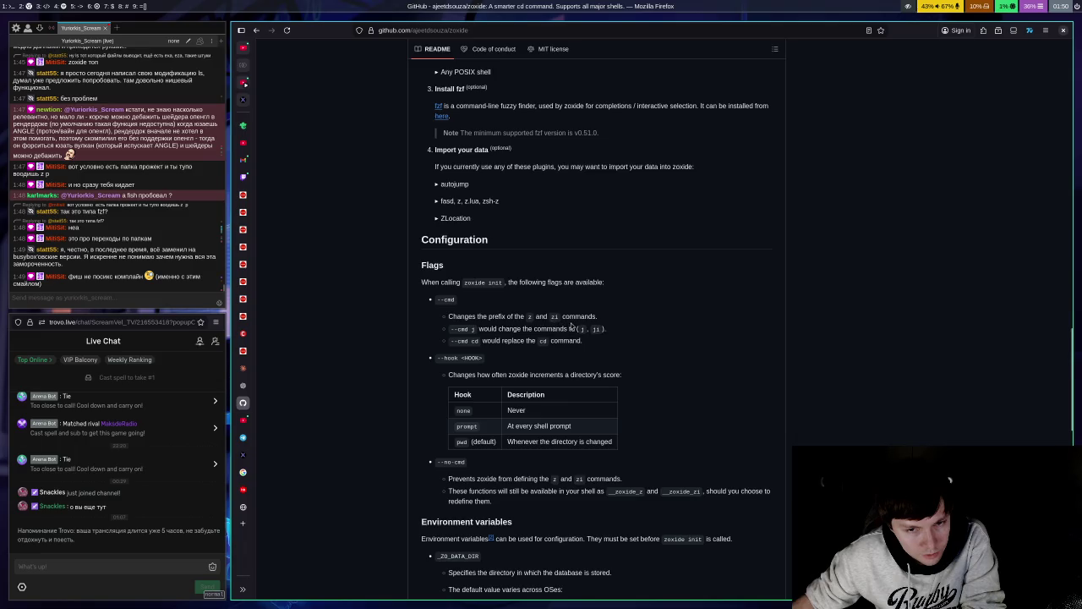
scroll(736, 315, down, 7)
scroll(727, 318, up, 15)
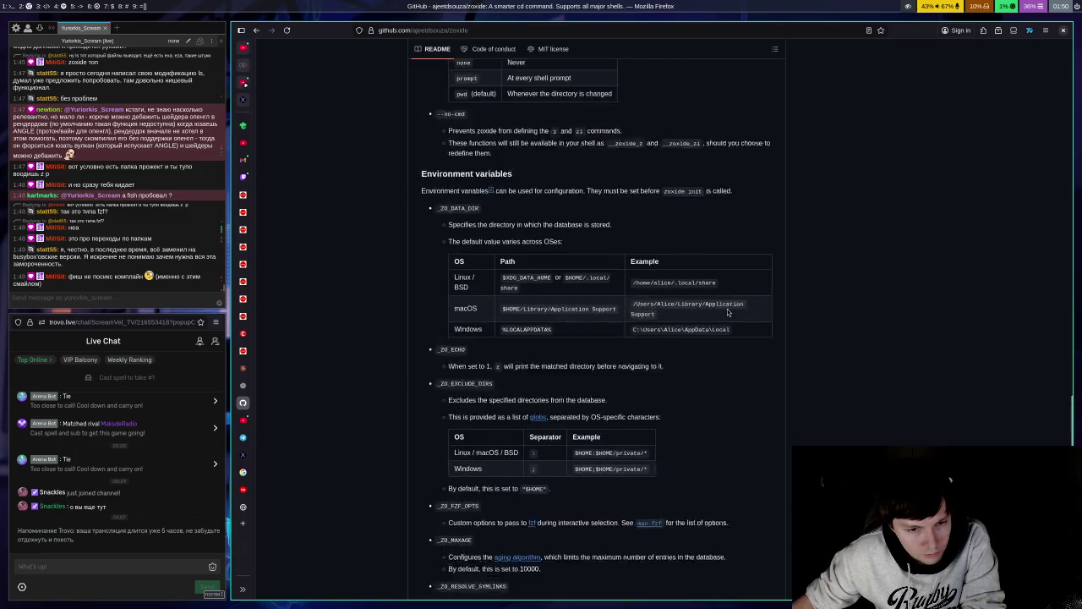
scroll(749, 305, up, 5)
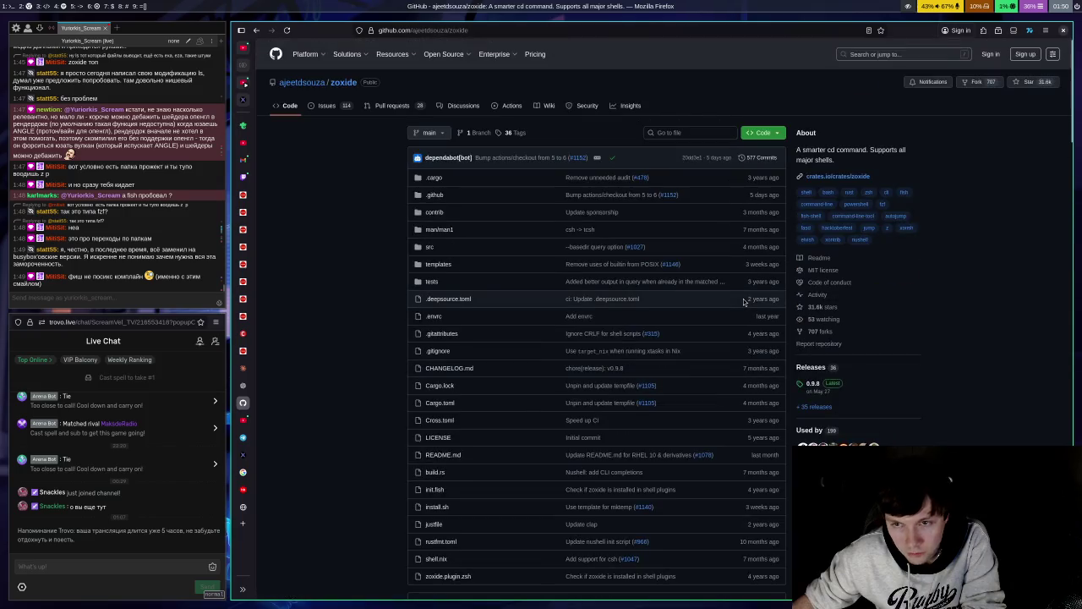
Step: Expand the Zsh entry under Setup zoxide on your shell to reveal eval "$(zoxide init zsh)"
scroll(727, 296, down, 5)
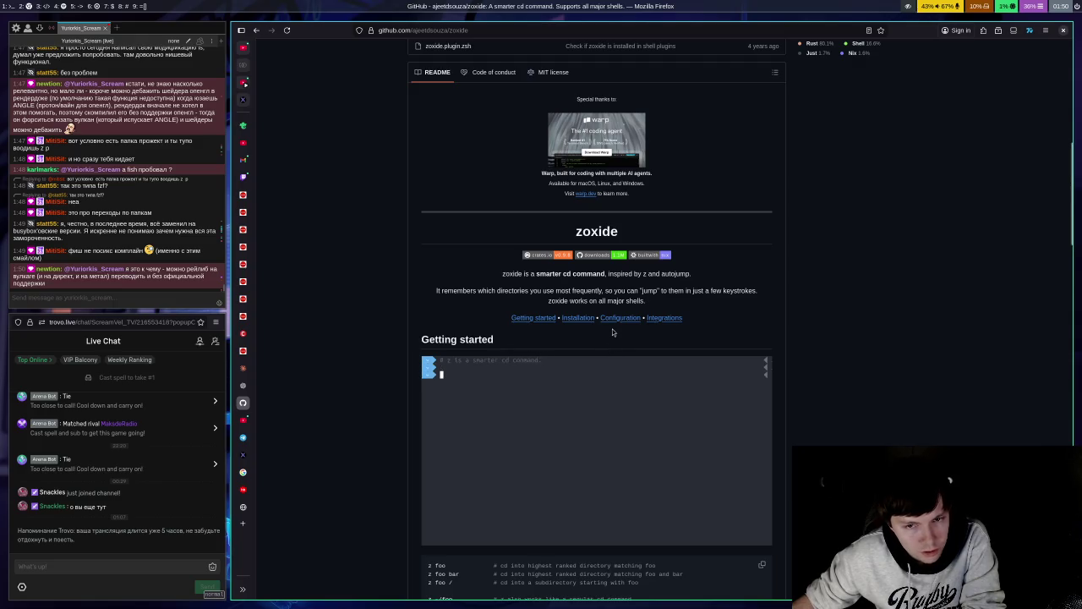
scroll(624, 324, down, 2)
scroll(624, 324, down, 5)
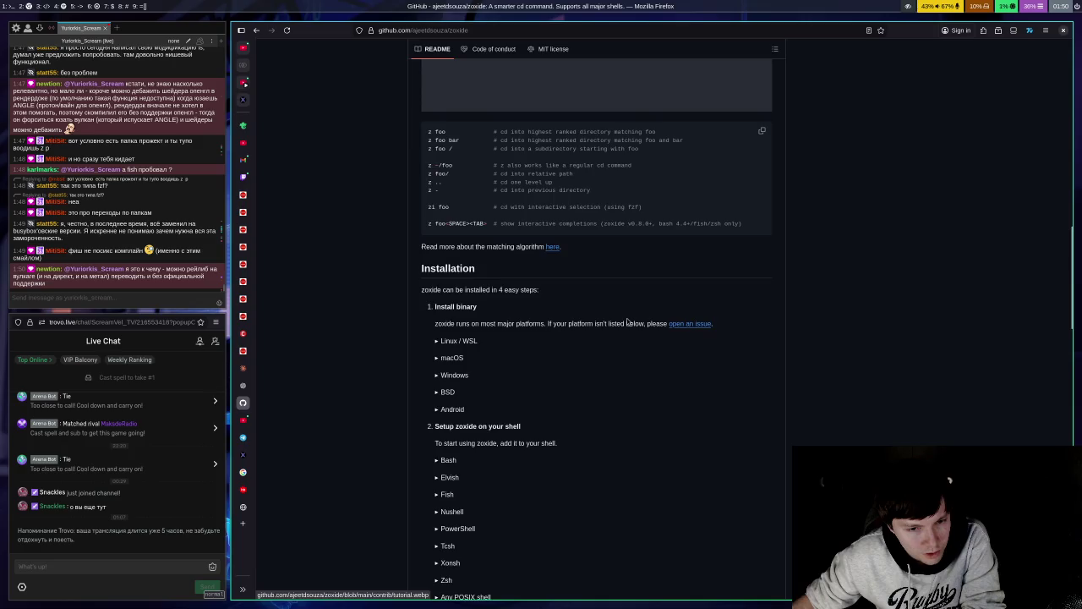
click(441, 388)
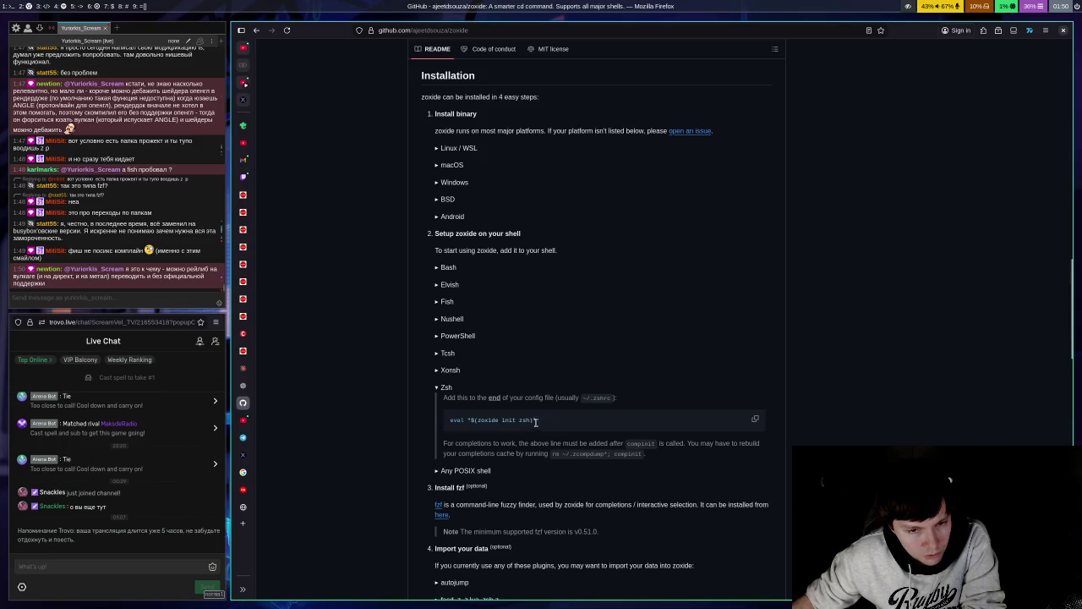
scroll(562, 357, up, 1)
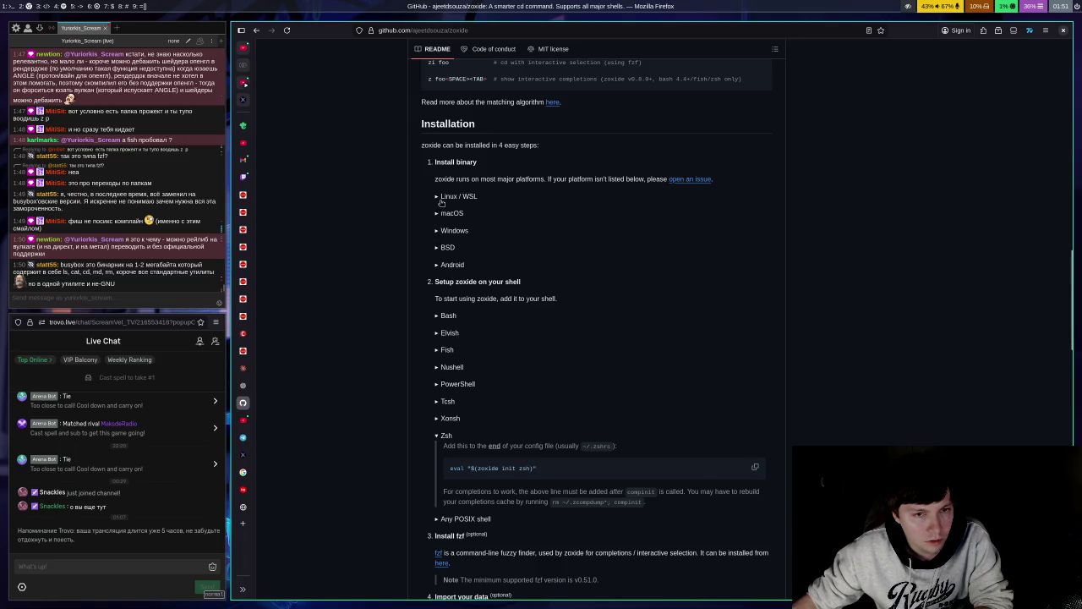
click(441, 203)
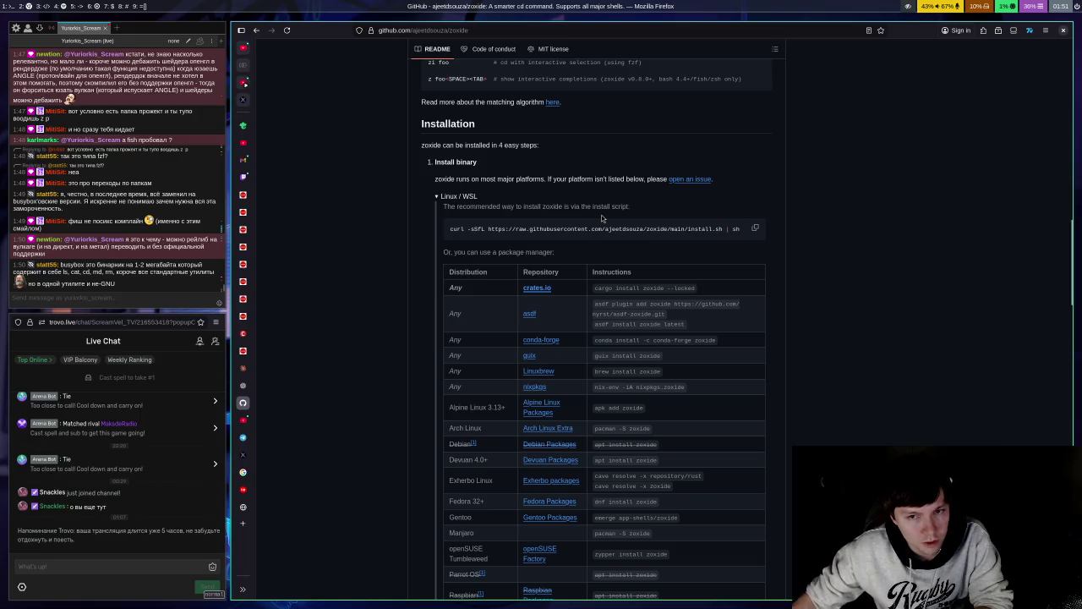
scroll(667, 246, down, 2)
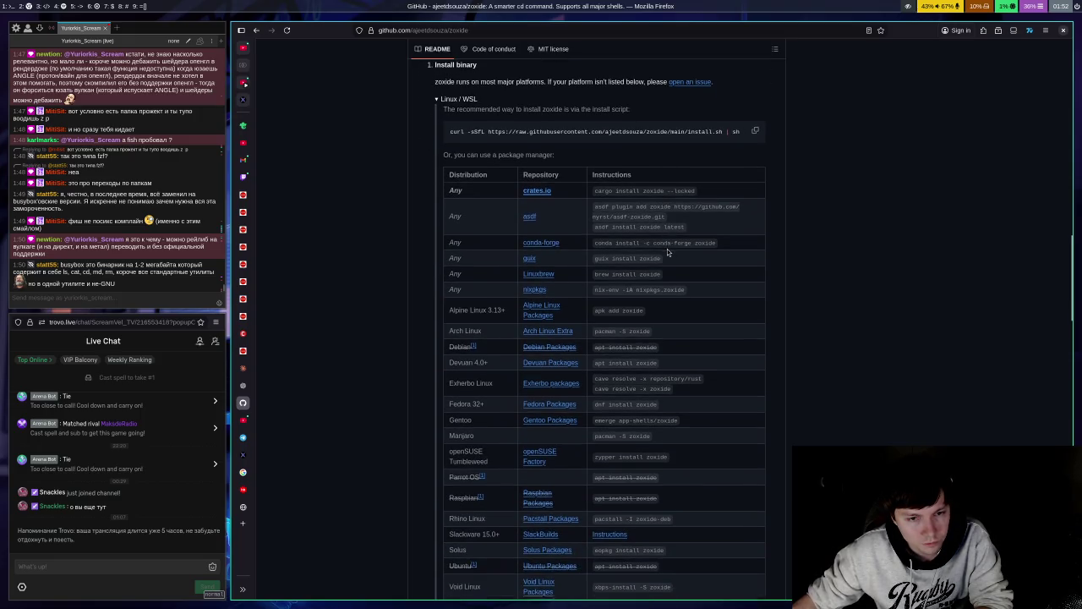
scroll(667, 248, down, 4)
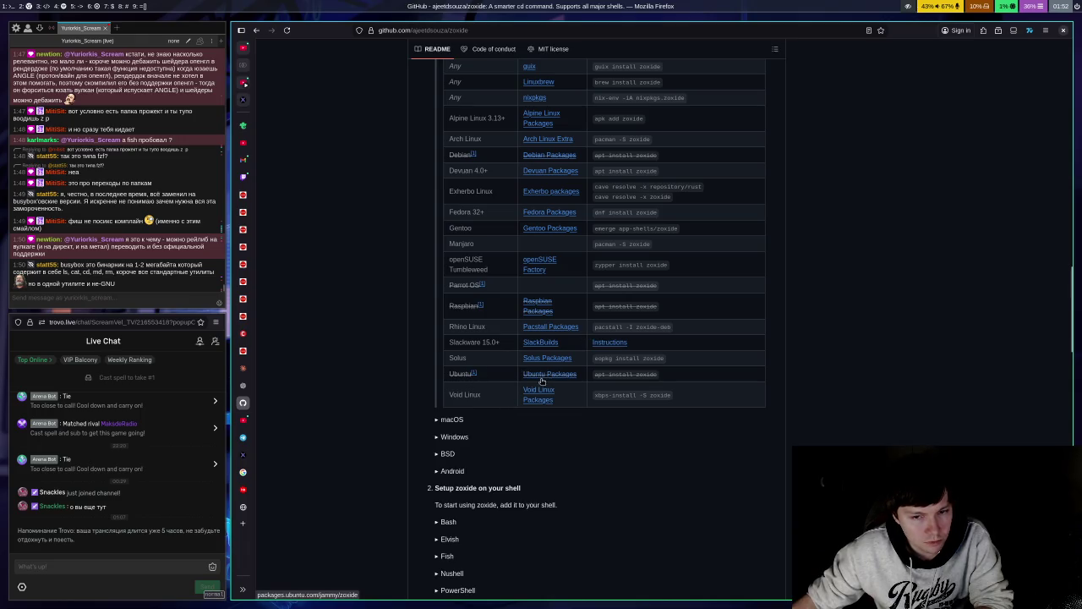
scroll(622, 330, up, 1)
scroll(622, 330, up, 1)
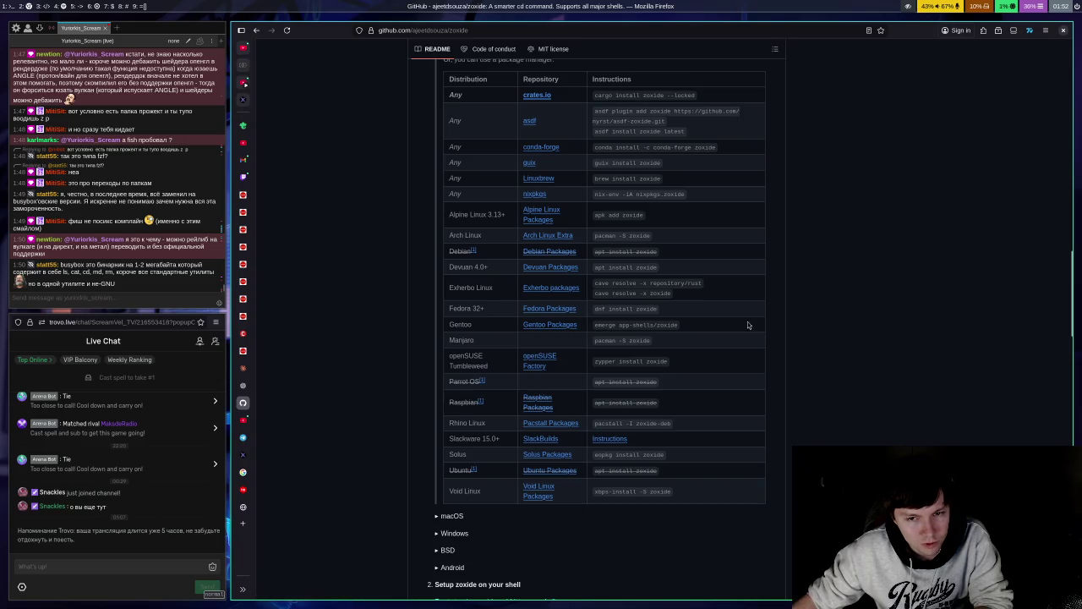
scroll(674, 386, up, 6)
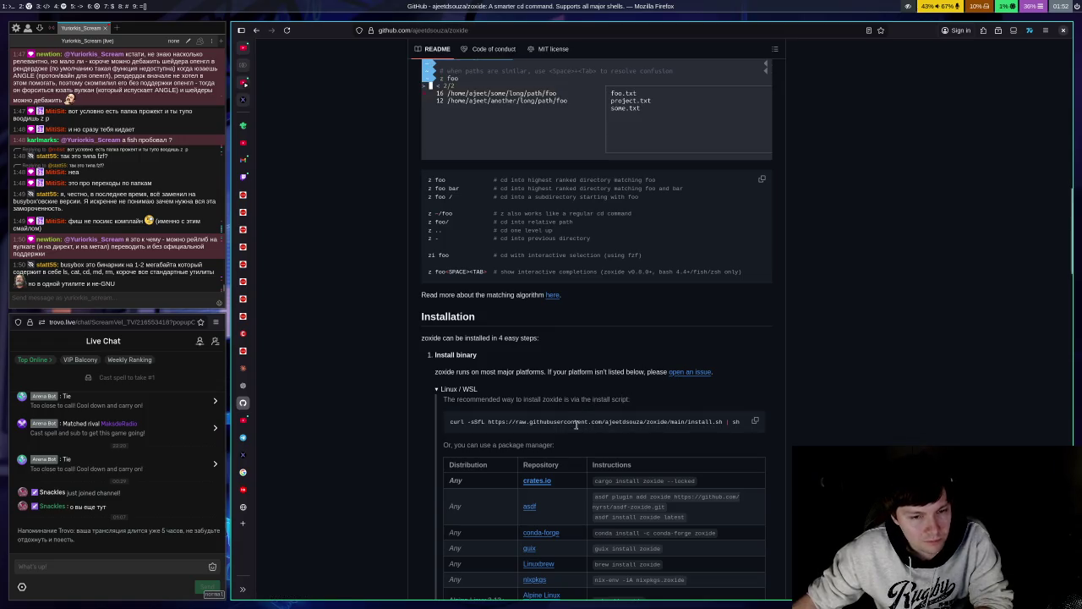
drag(504, 422, 709, 447)
click(882, 409)
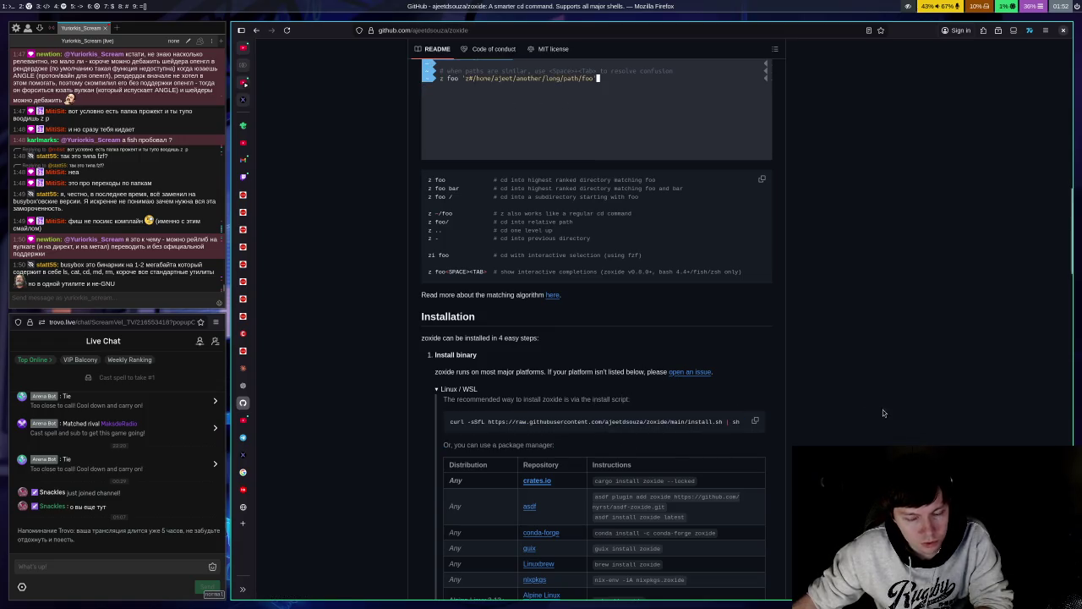
scroll(739, 373, down, 3)
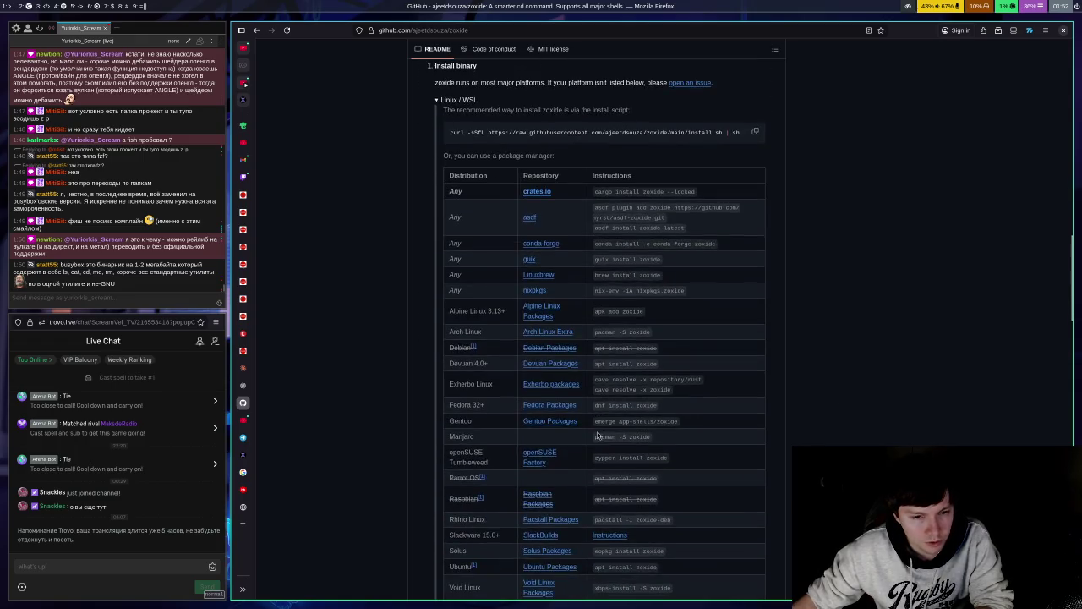
scroll(448, 349, up, 4)
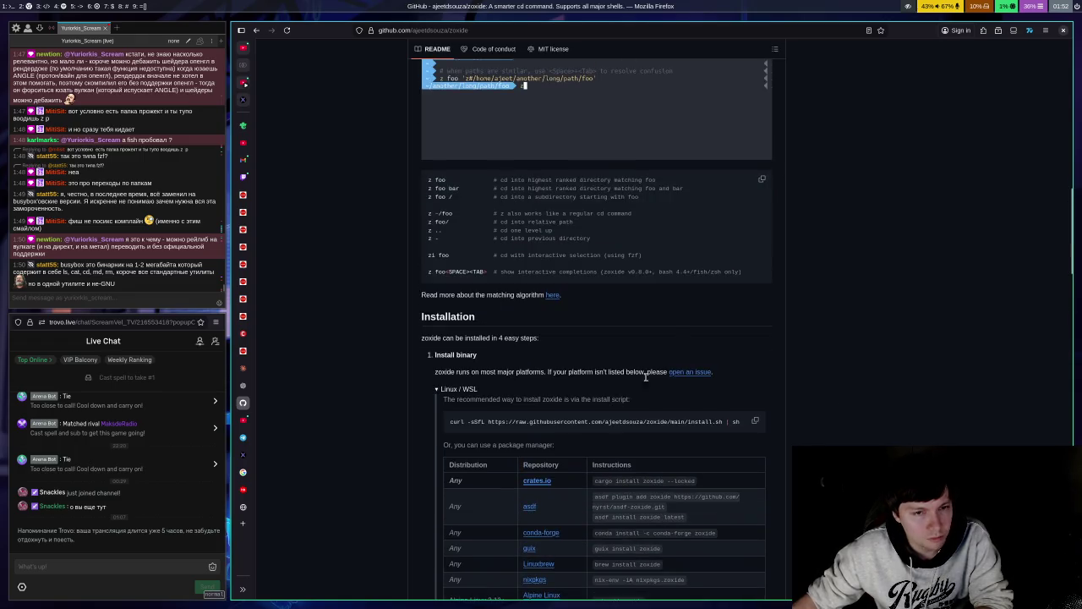
click(448, 389)
scroll(543, 306, down, 4)
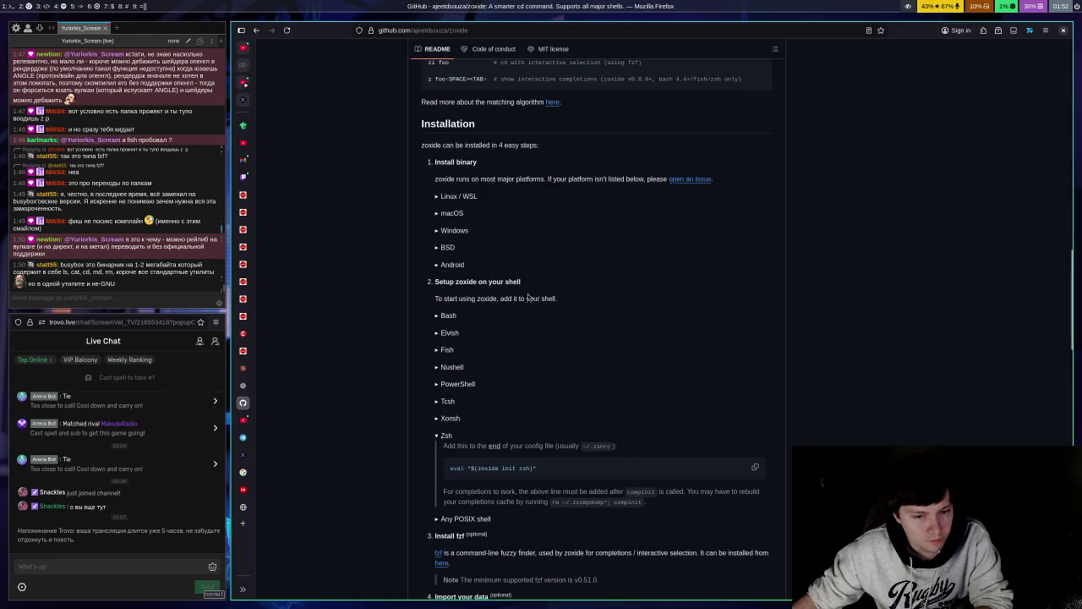
scroll(594, 266, up, 15)
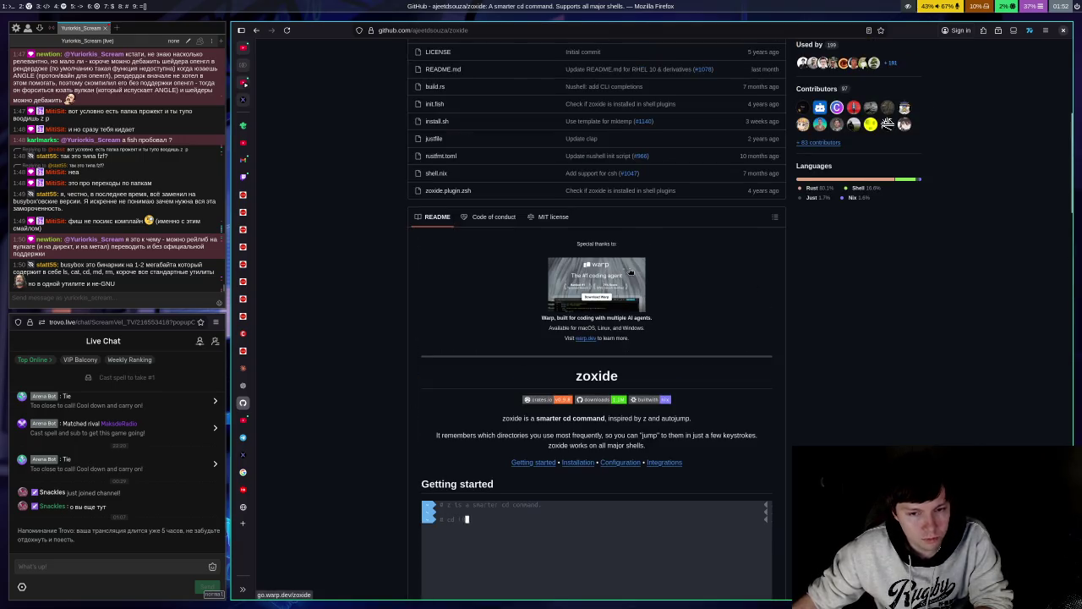
scroll(502, 374, down, 8)
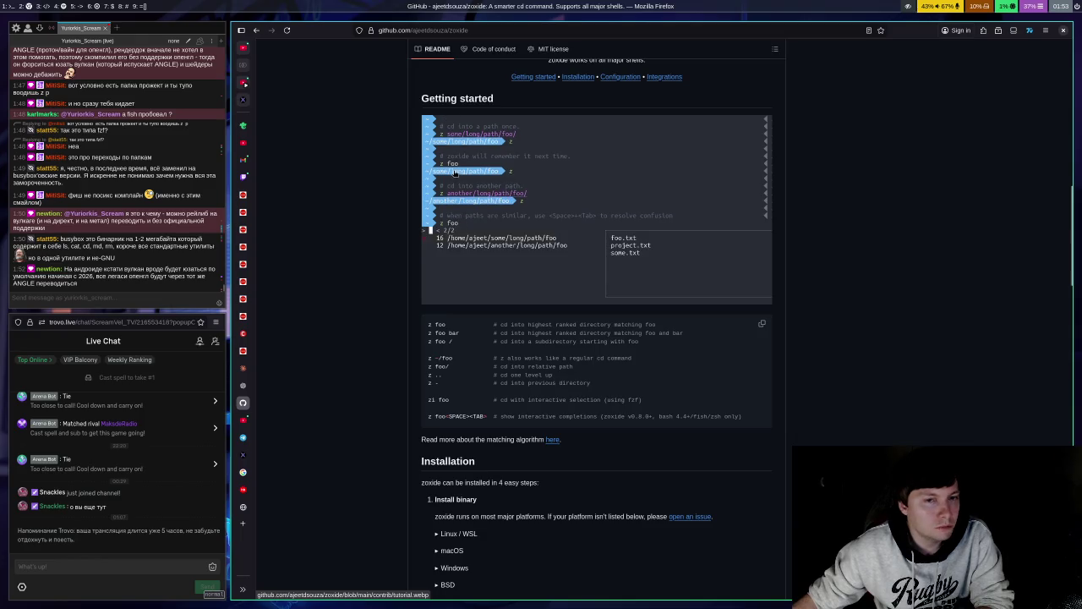
scroll(454, 170, up, 2)
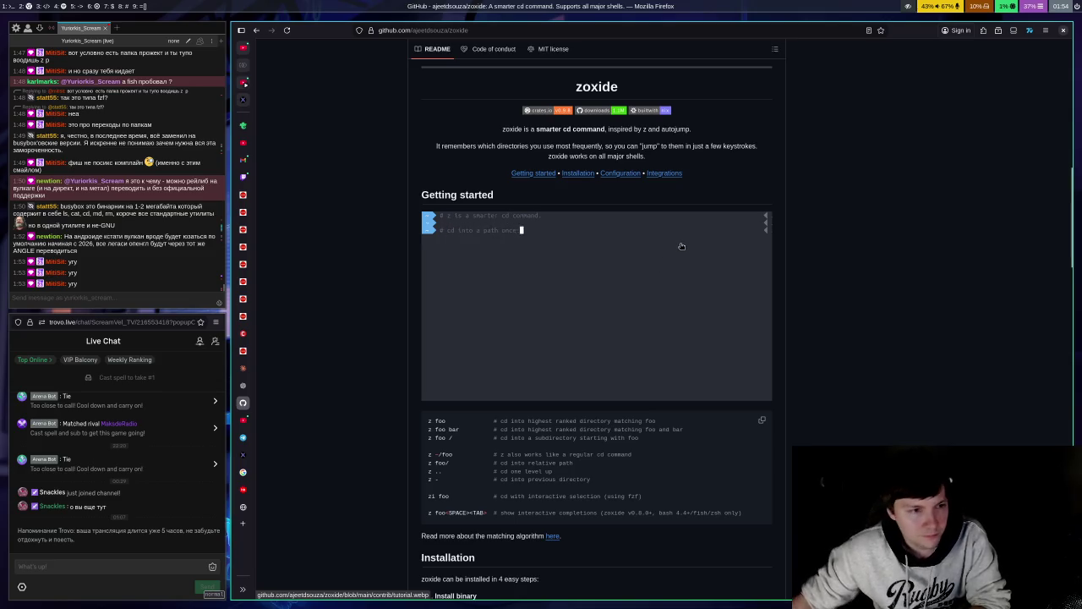
scroll(681, 246, down, 3)
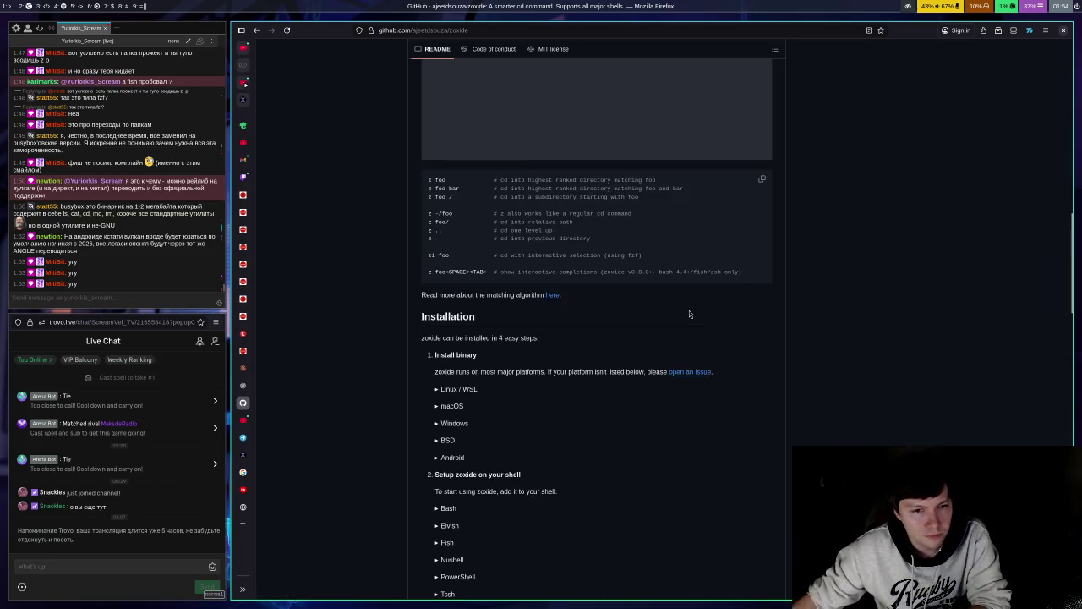
scroll(689, 313, down, 4)
scroll(748, 281, down, 5)
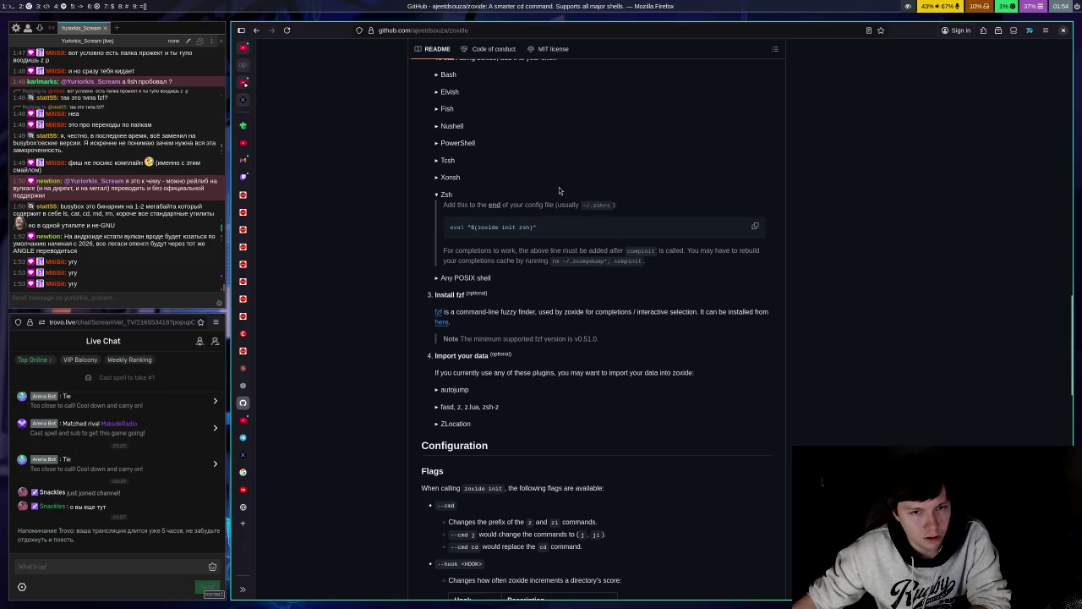
scroll(592, 310, up, 15)
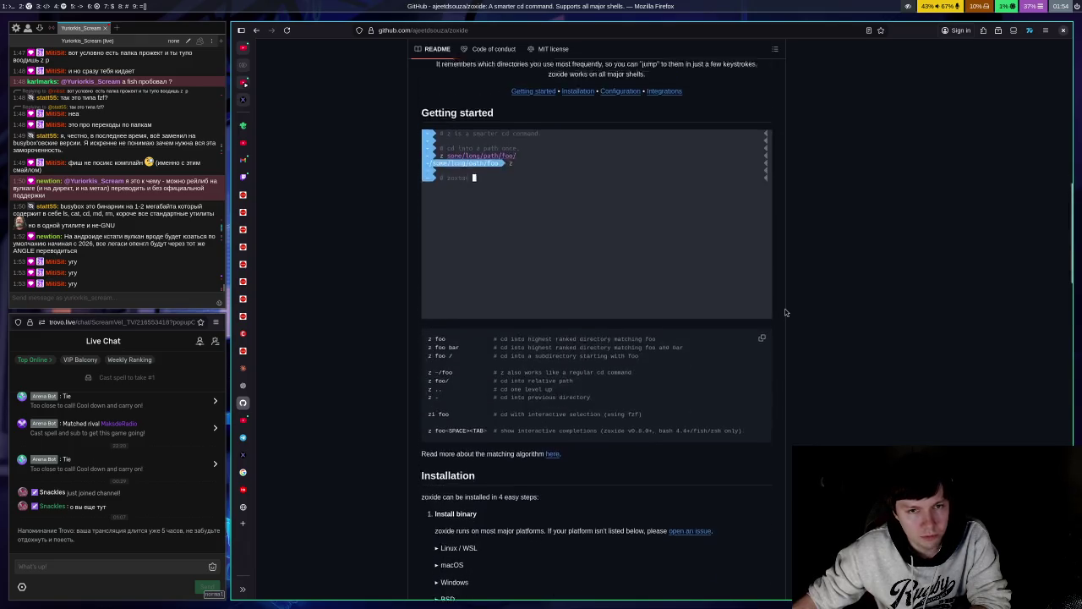
scroll(790, 313, up, 4)
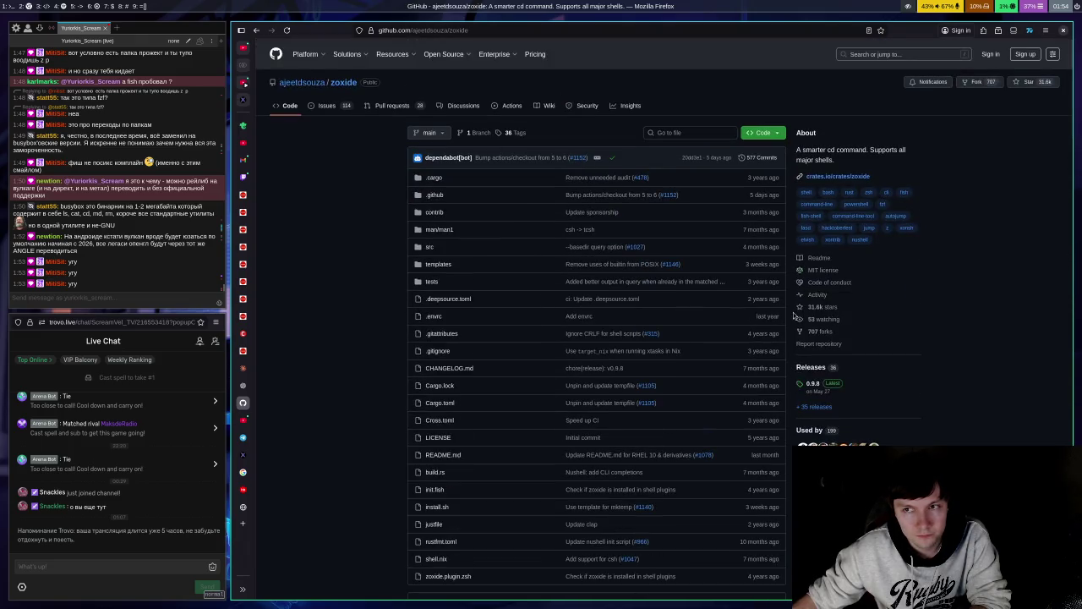
scroll(723, 275, down, 5)
scroll(723, 275, down, 5)
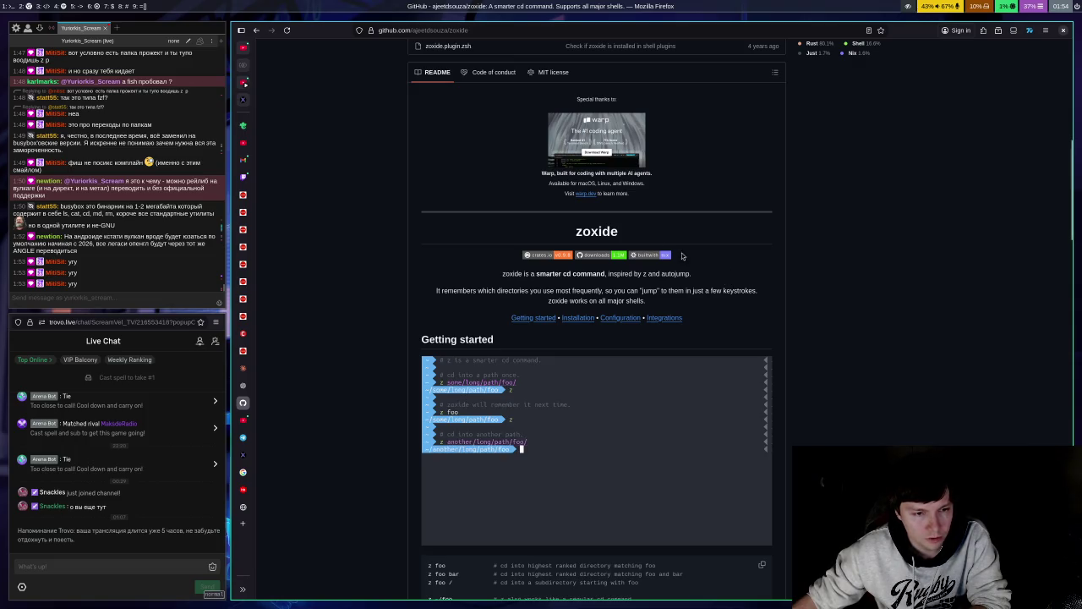
right_click(242, 403)
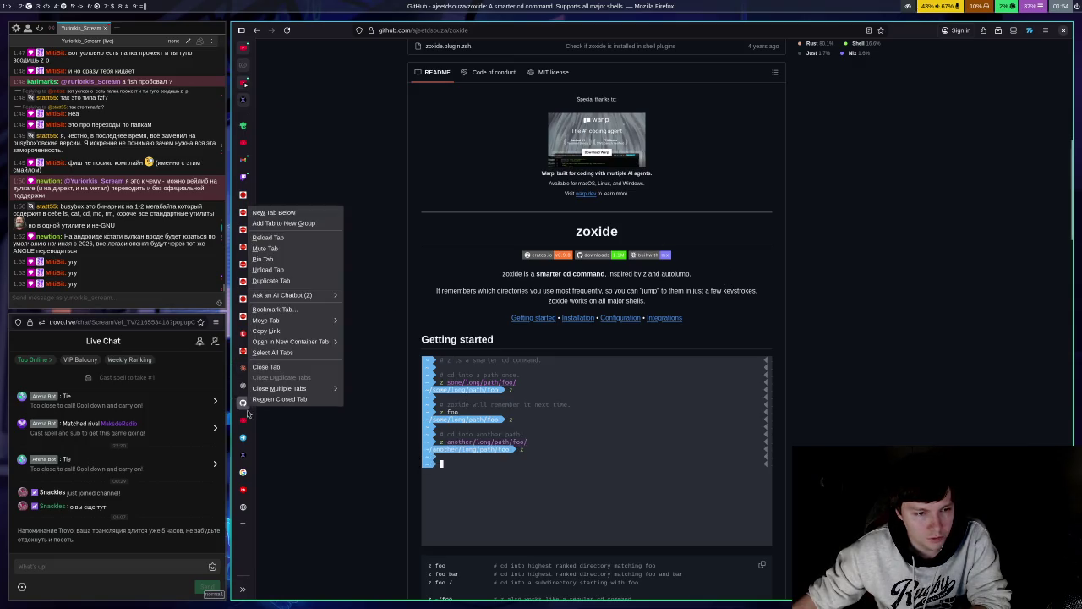
Step: Pin the zoxide GitHub tab and scroll down to the README's Installation section
click(264, 259)
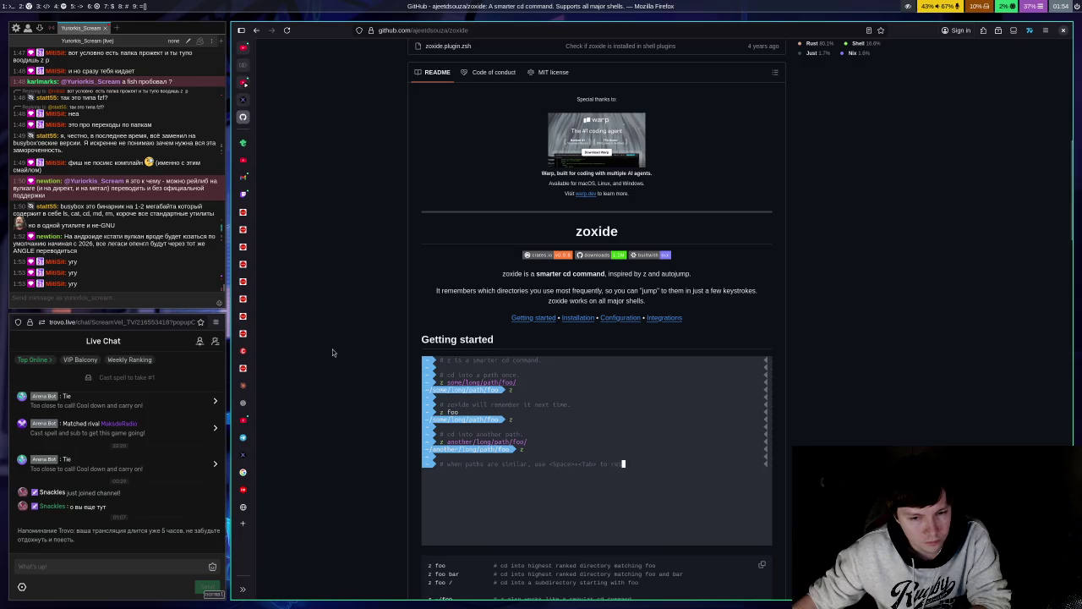
scroll(372, 287, down, 3)
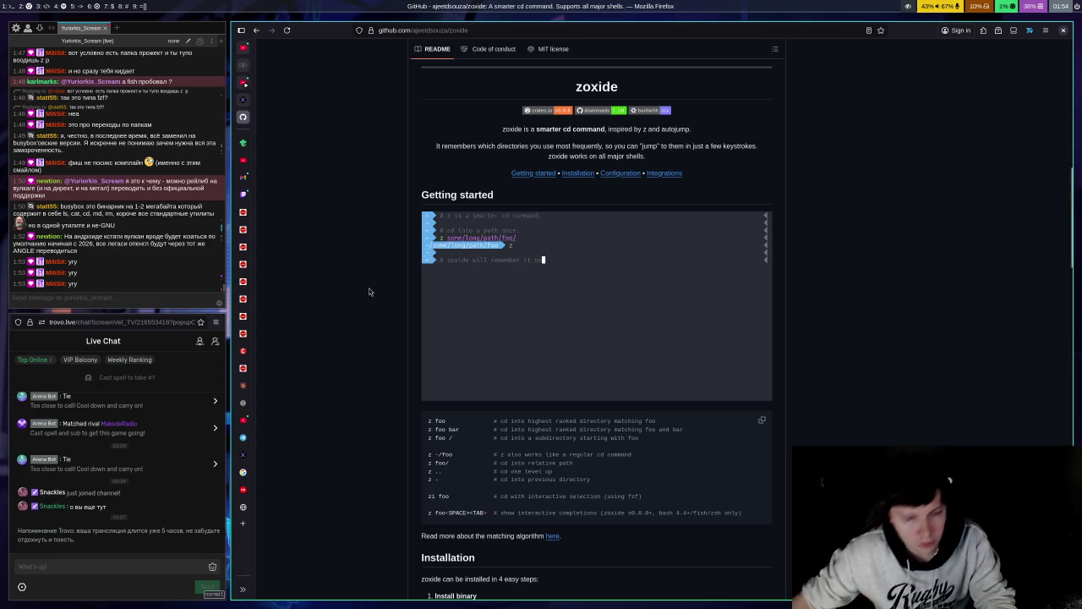
scroll(451, 395, down, 3)
scroll(451, 395, down, 1)
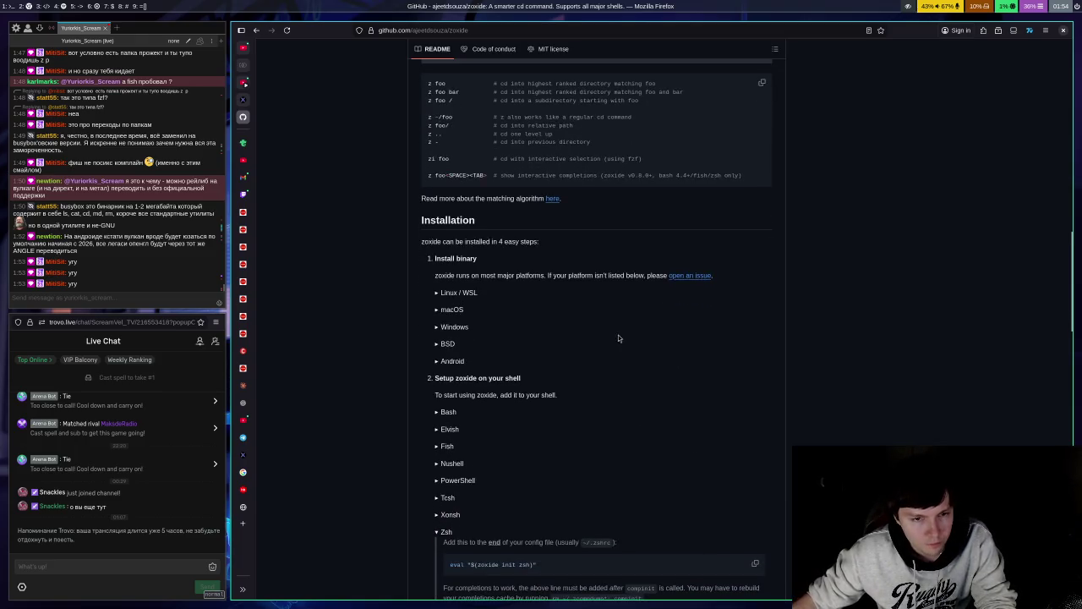
Step: Expand the Linux / WSL instructions and copy the curl install-script command
click(467, 297)
scroll(546, 213, down, 2)
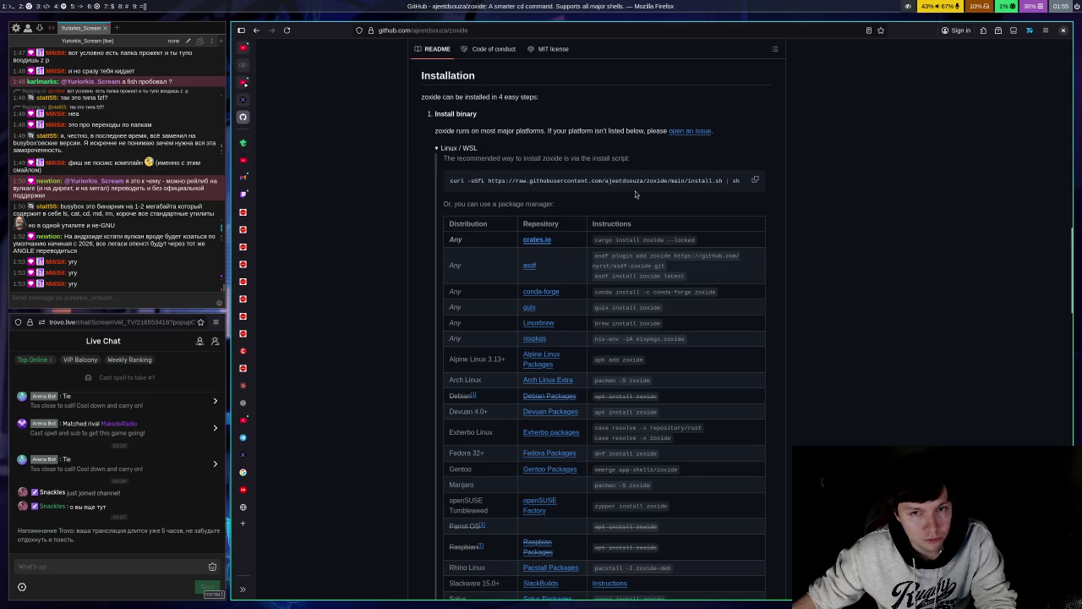
click(754, 179)
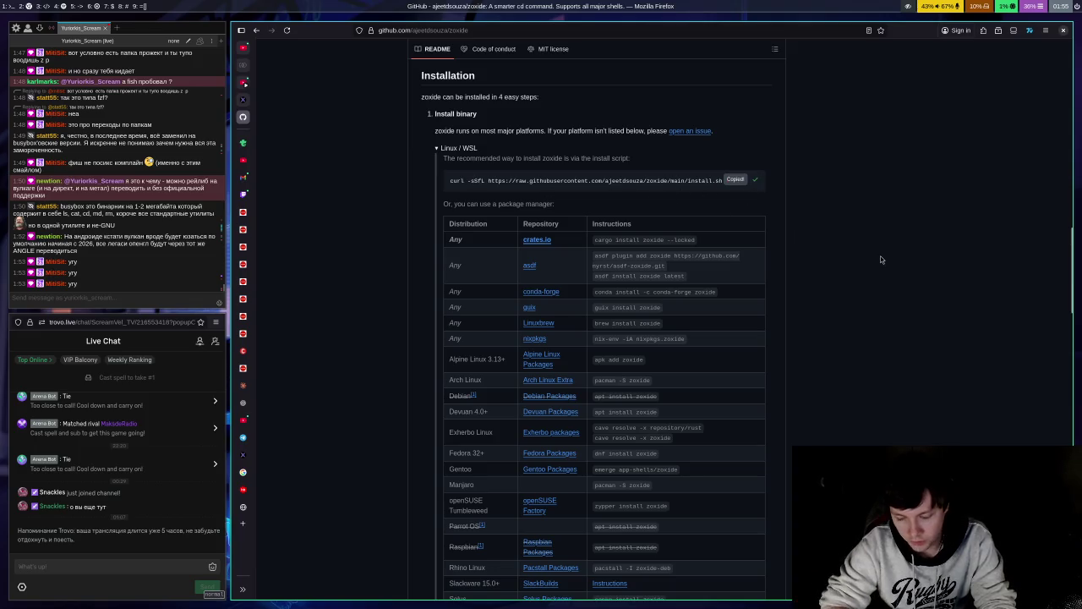
Step: Paste and run the copied curl zoxide install script in a new zsh terminal
key(super+Return)
key(ctrl+shift+v)
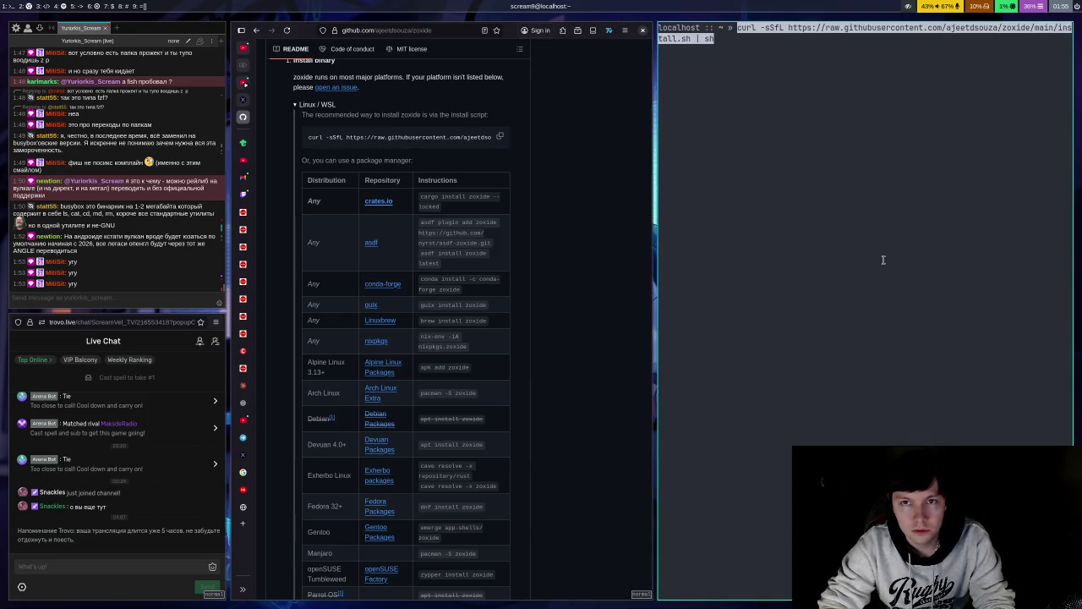
key(Return)
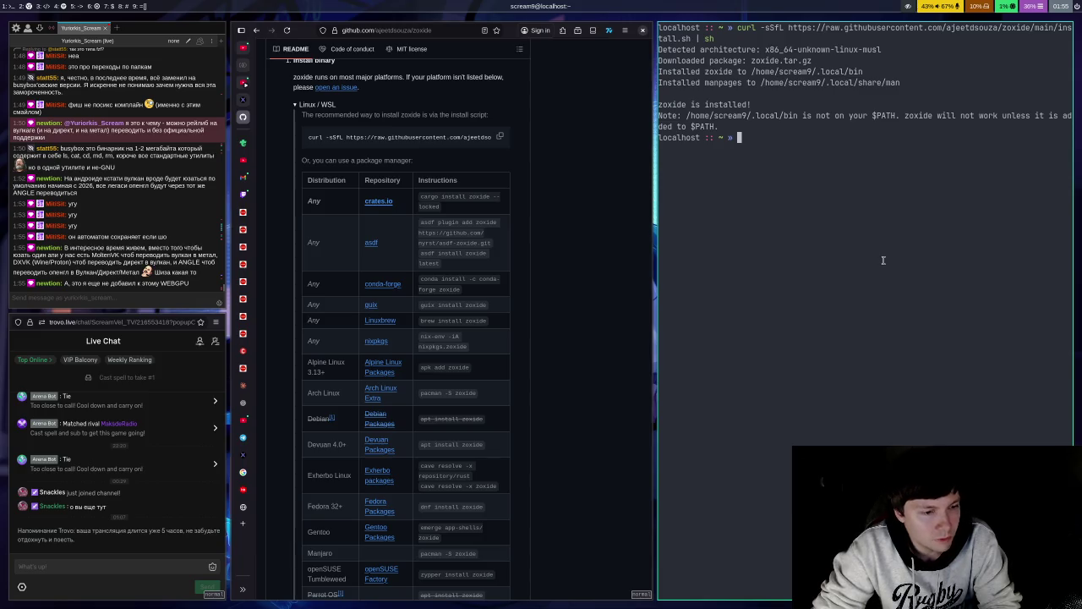
text(zox)
key(BackSpace)
key(BackSpace)
key(BackSpace)
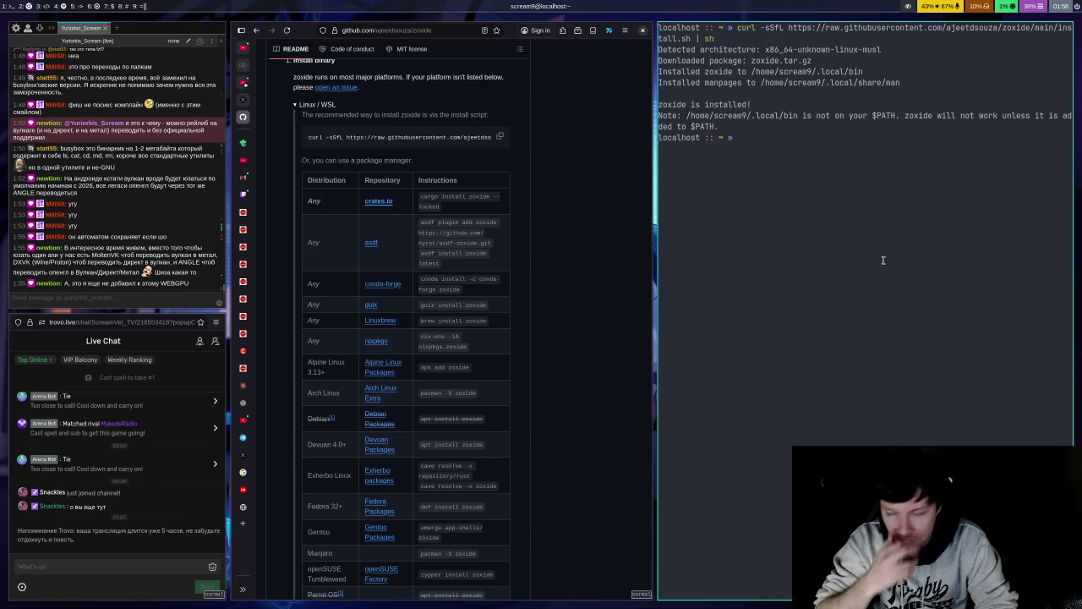
text(cd .zs)
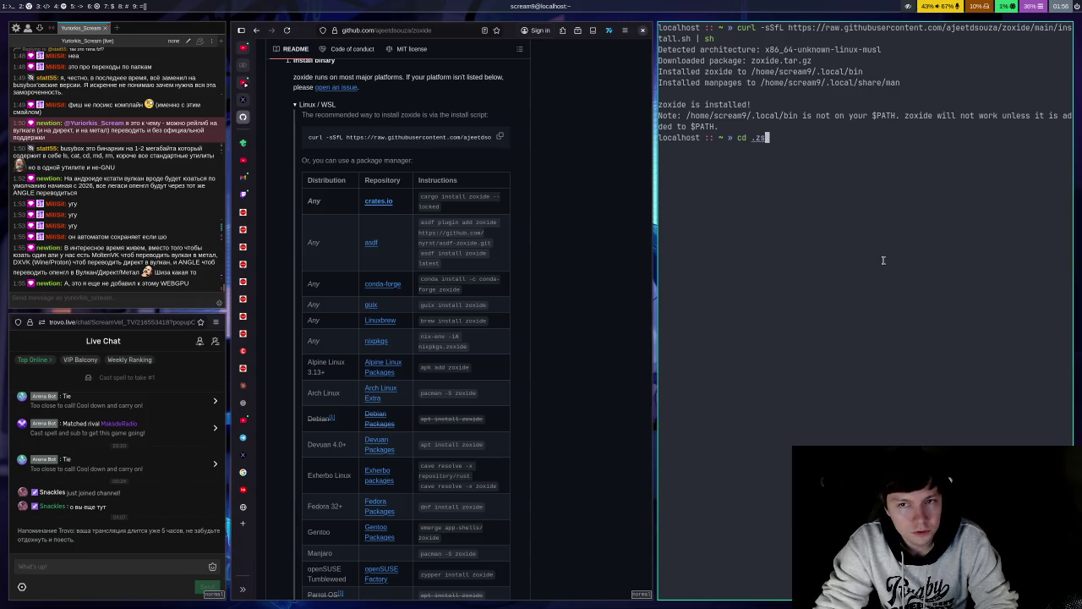
key(BackSpace)
key(BackSpace)
key(BackSpace)
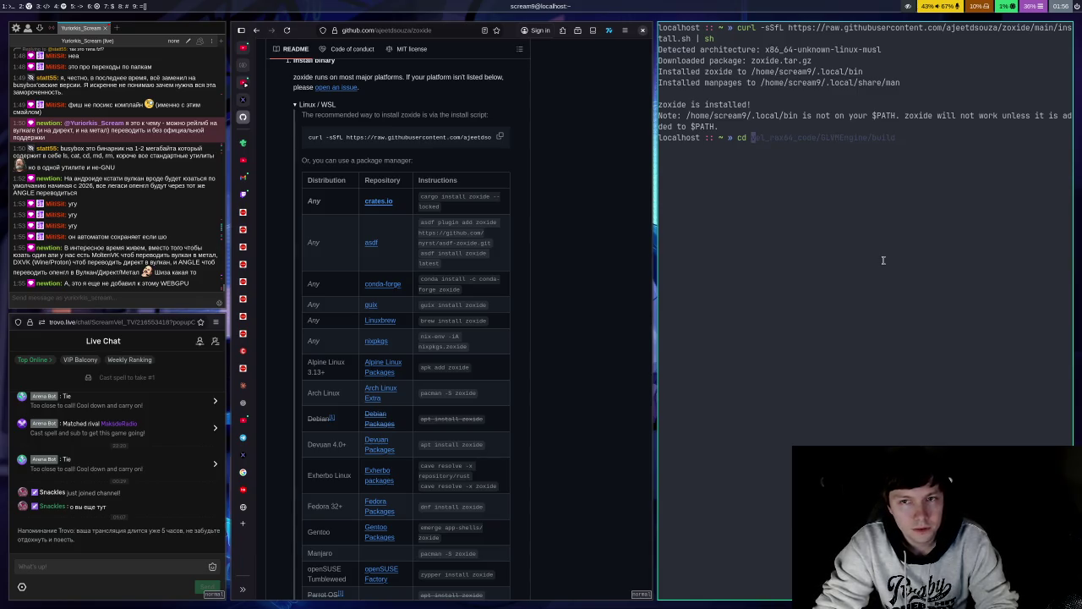
text(.zoom/)
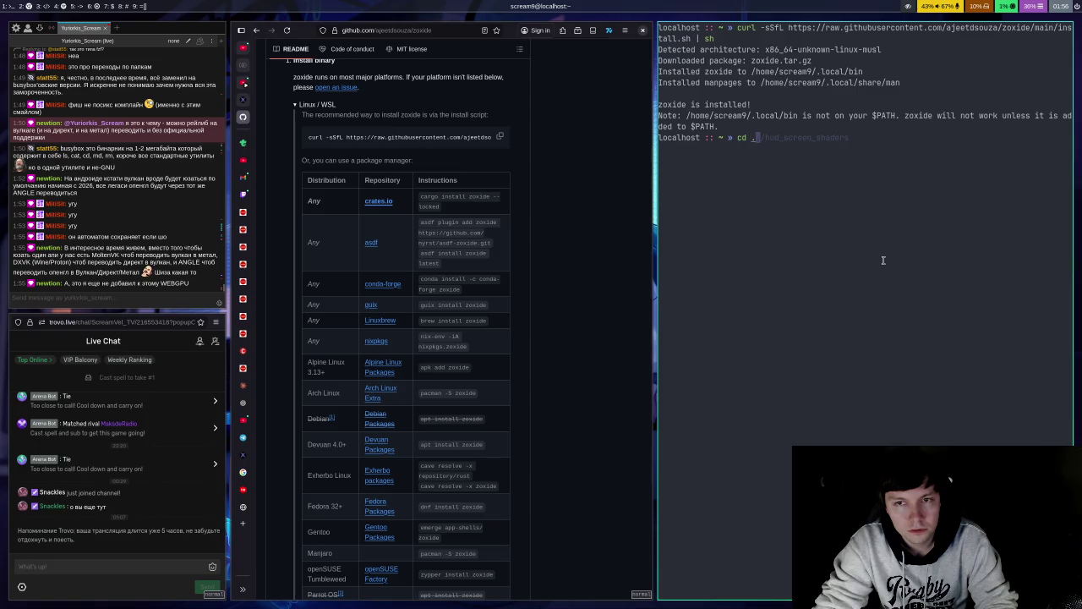
key(BackSpace)
key(BackSpace)
key(BackSpace)
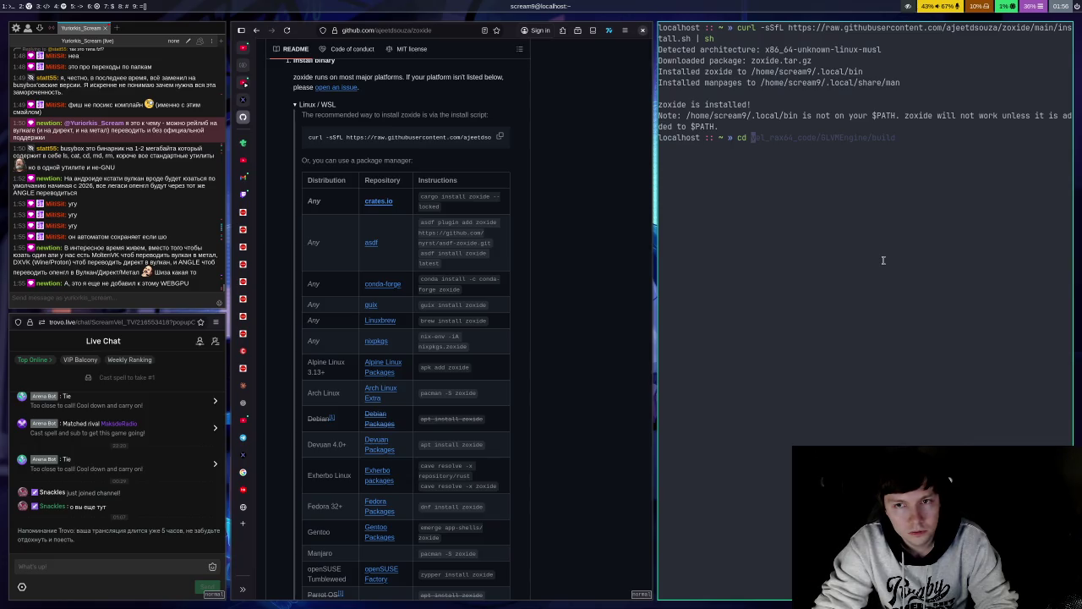
text(z)
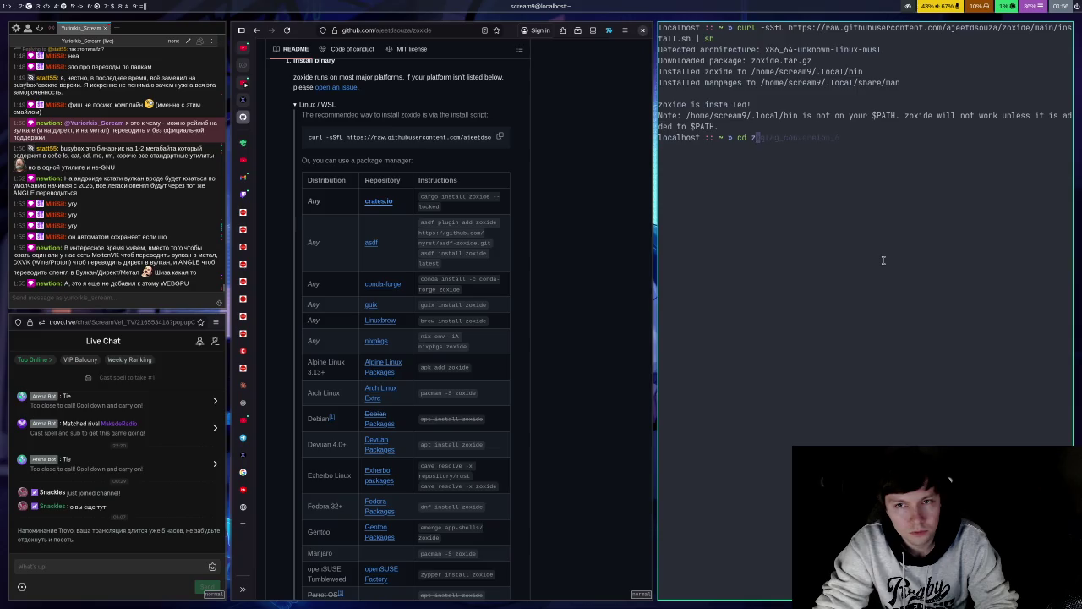
key(BackSpace)
text(.zsh)
key(BackSpace)
key(BackSpace)
key(BackSpace)
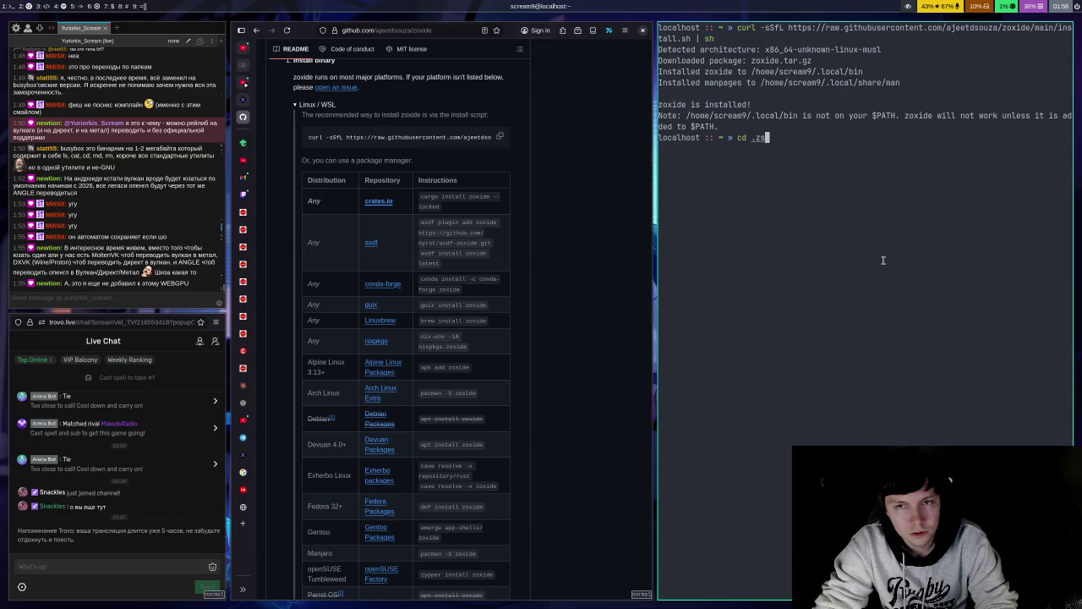
text(vim .xsh)
key(BackSpace)
key(BackSpace)
key(BackSpace)
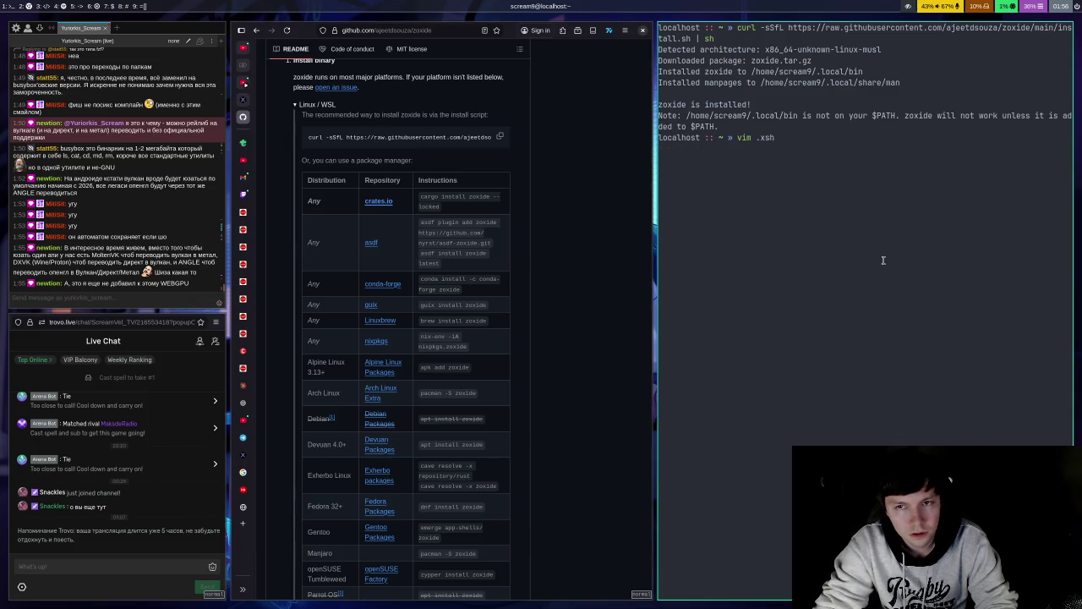
text(zsh)
key(Tab)
text(rc)
key(Return)
key(j)
key(j)
key(j)
key(k)
key(k)
key(k)
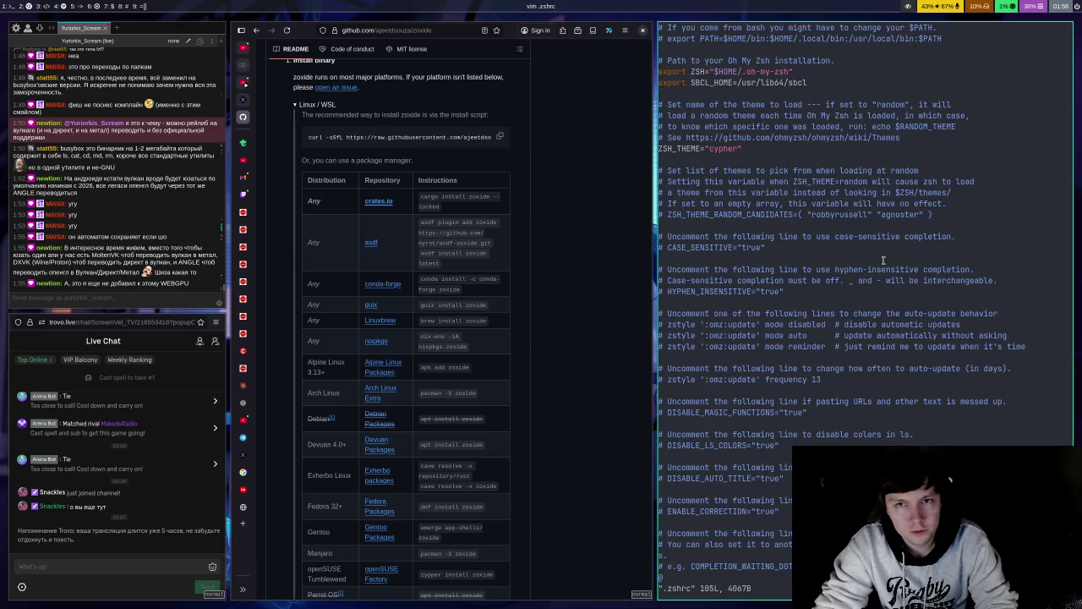
text(:q)
key(Return)
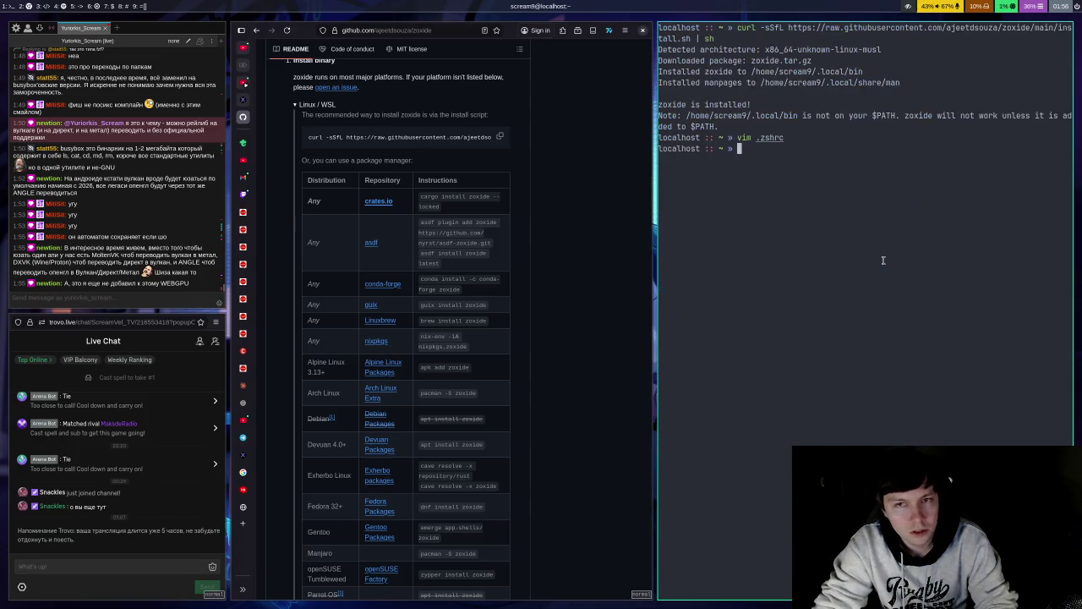
Step: Open .zshrc with vim in a second terminal and look over it from end to start
key(super+Return)
text(vim)
key(Right)
key(Return)
key(j)
key(j)
key(k)
key(k)
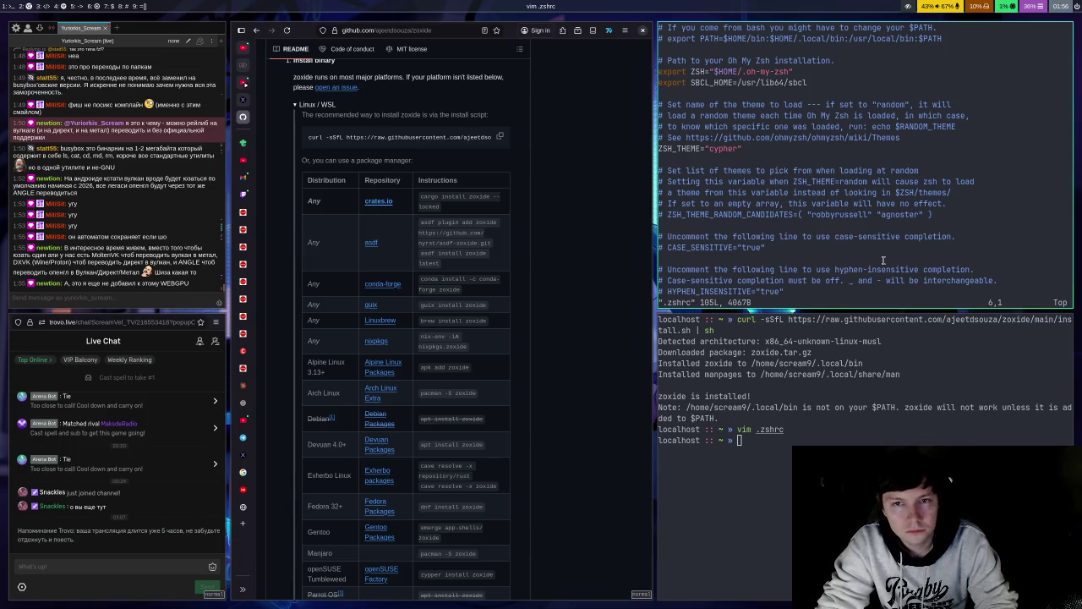
key(shift+g)
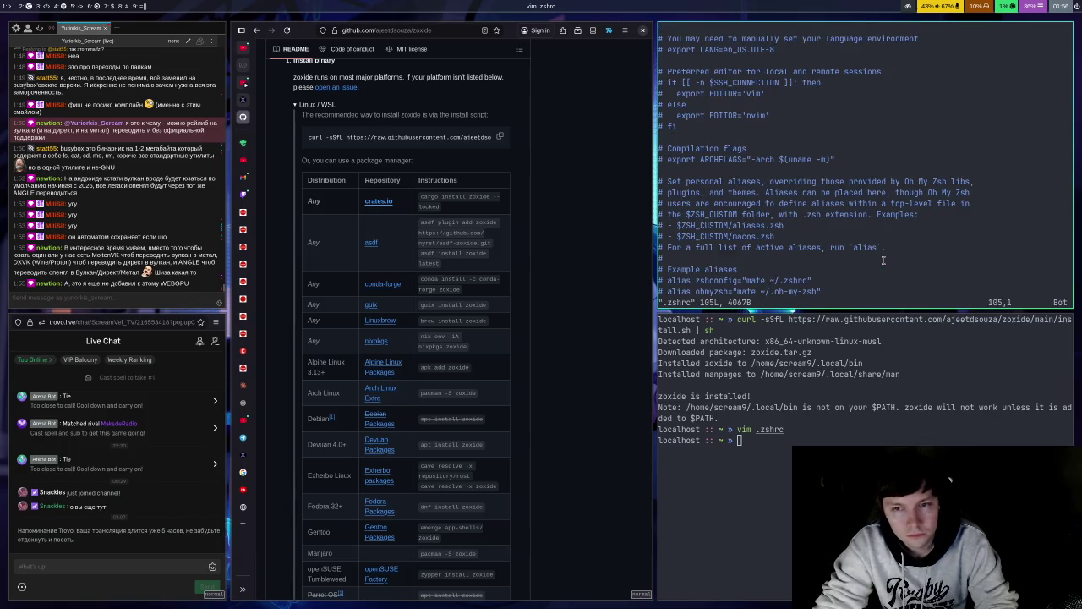
key(g)
key(g)
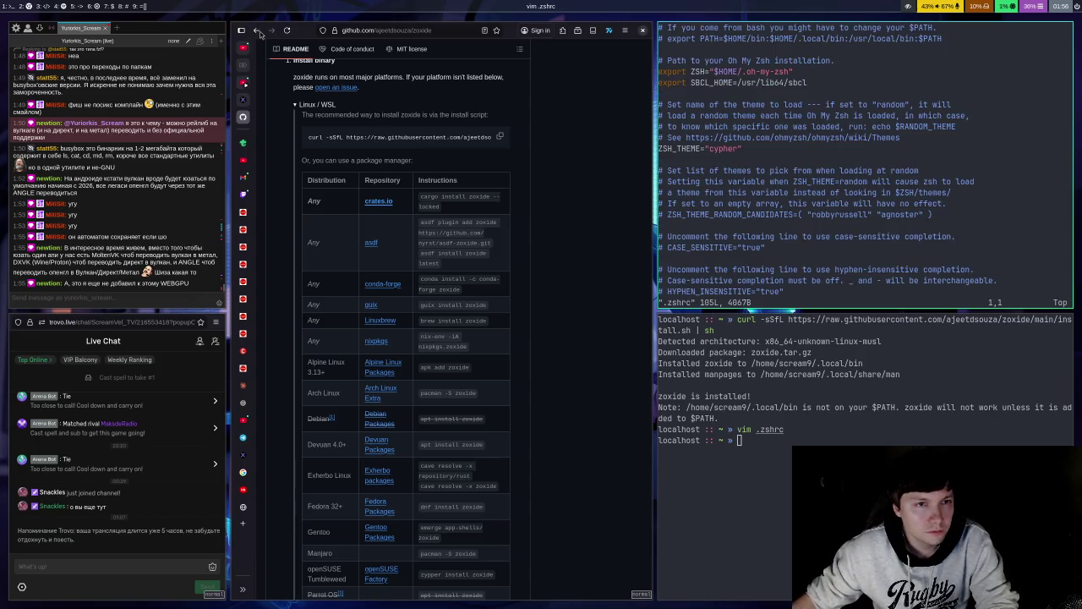
Step: Scroll further through the zoxide README, then return to the shell terminal
click(580, 313)
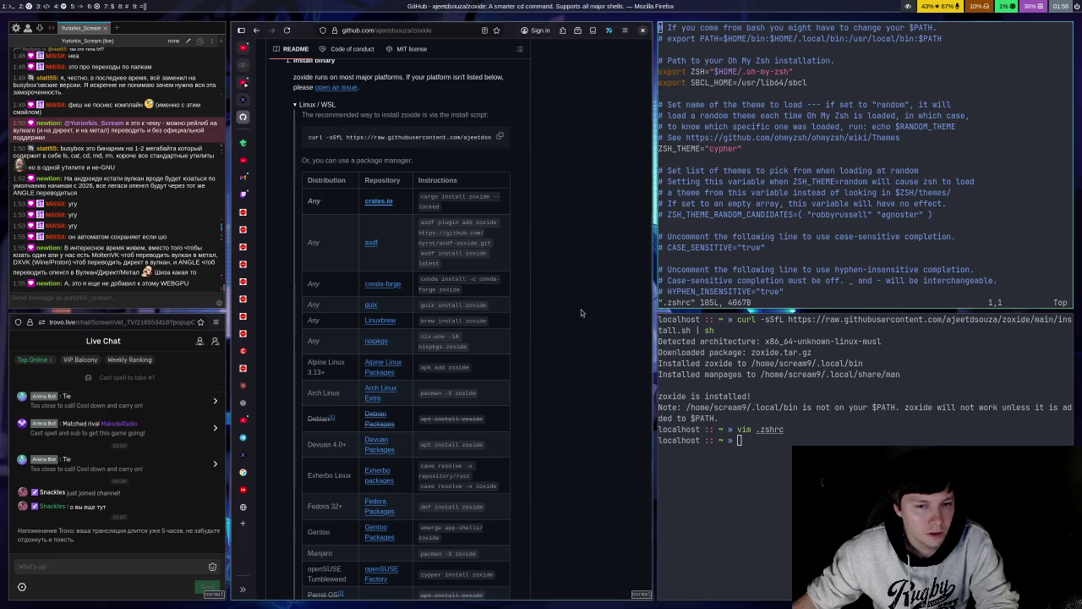
scroll(581, 312, down, 3)
scroll(583, 294, down, 3)
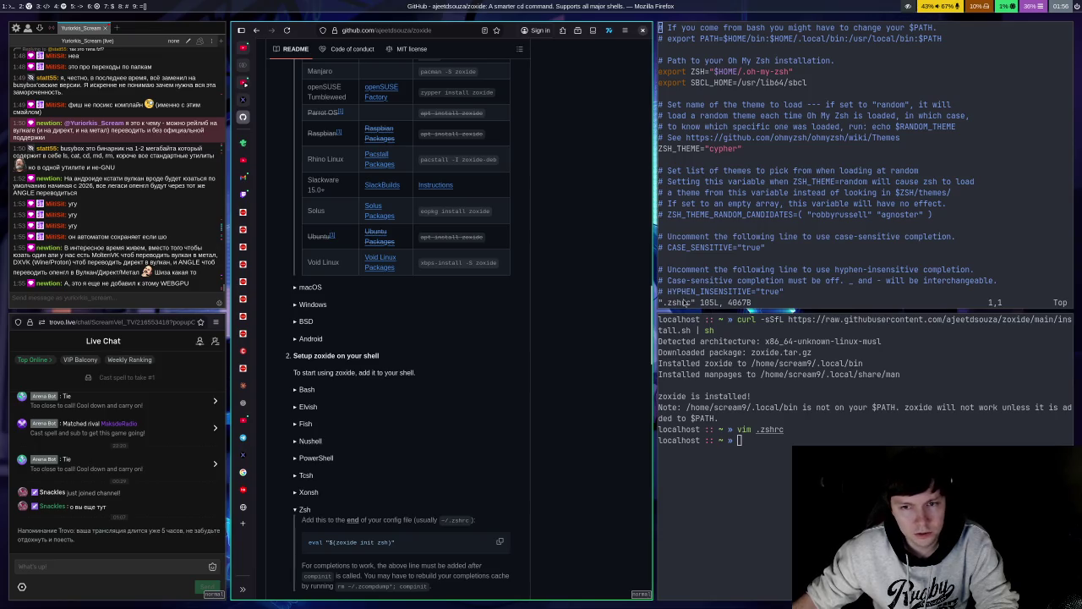
key(super+Right)
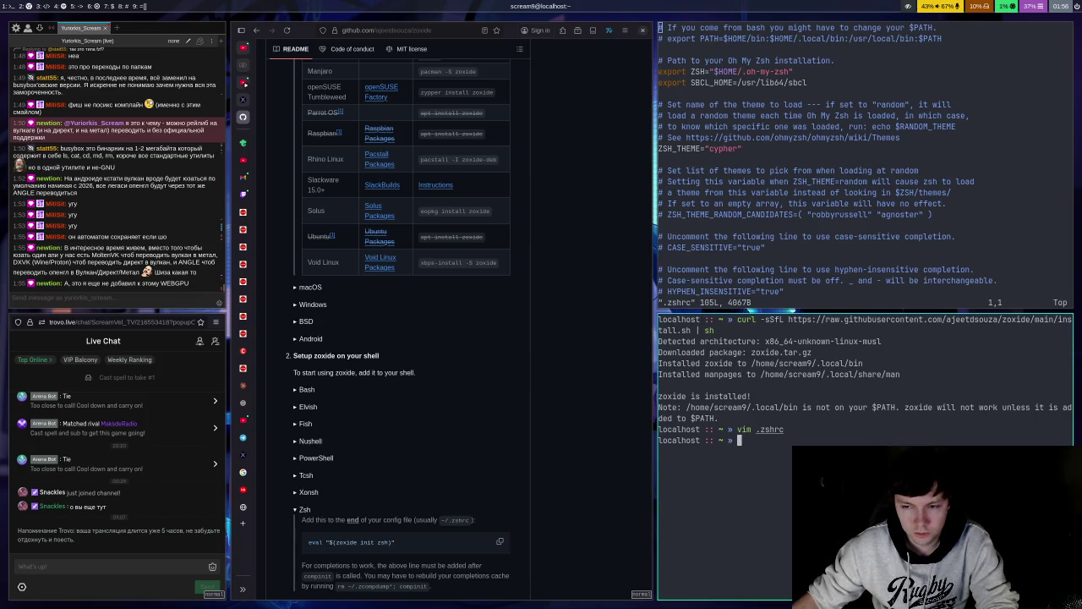
Step: Go into .local/bin, list it to confirm the zoxide binary, then cd back home
text(cd /)
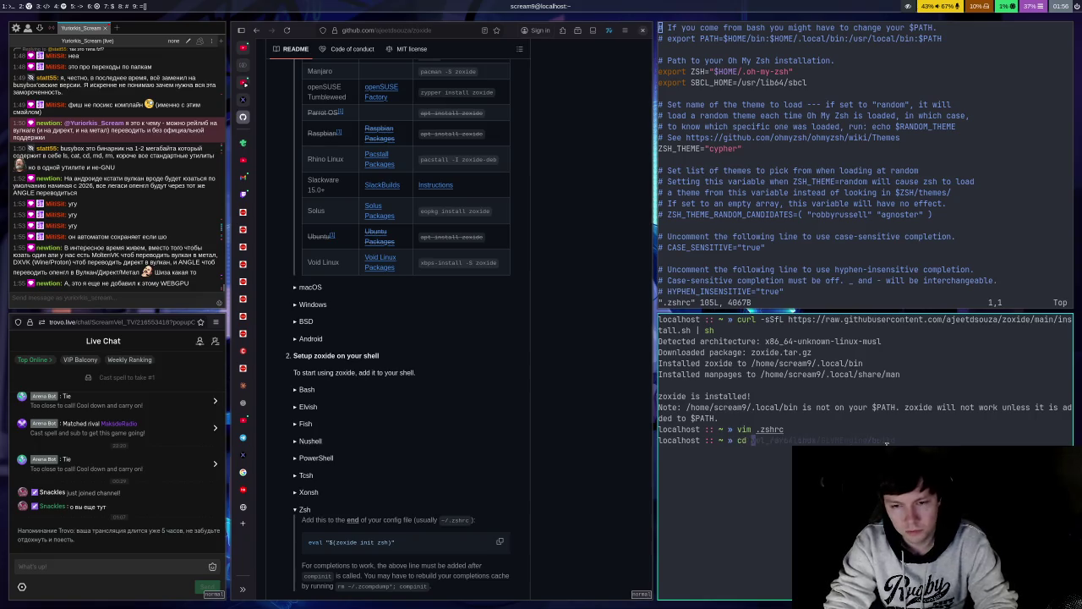
key(BackSpace)
text(.lcoa)
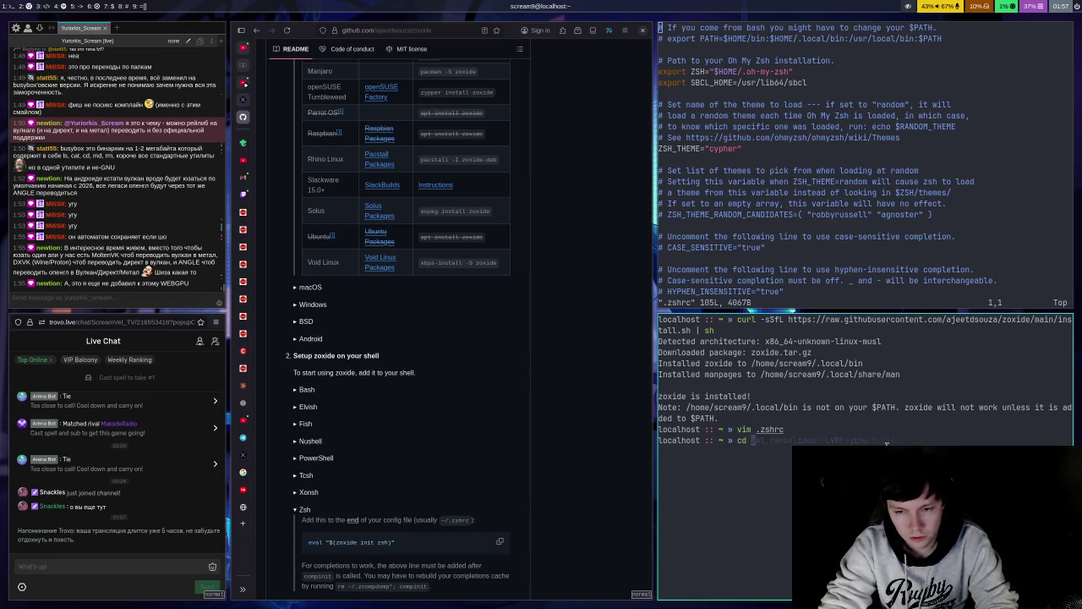
key(BackSpace)
key(BackSpace)
text(al)
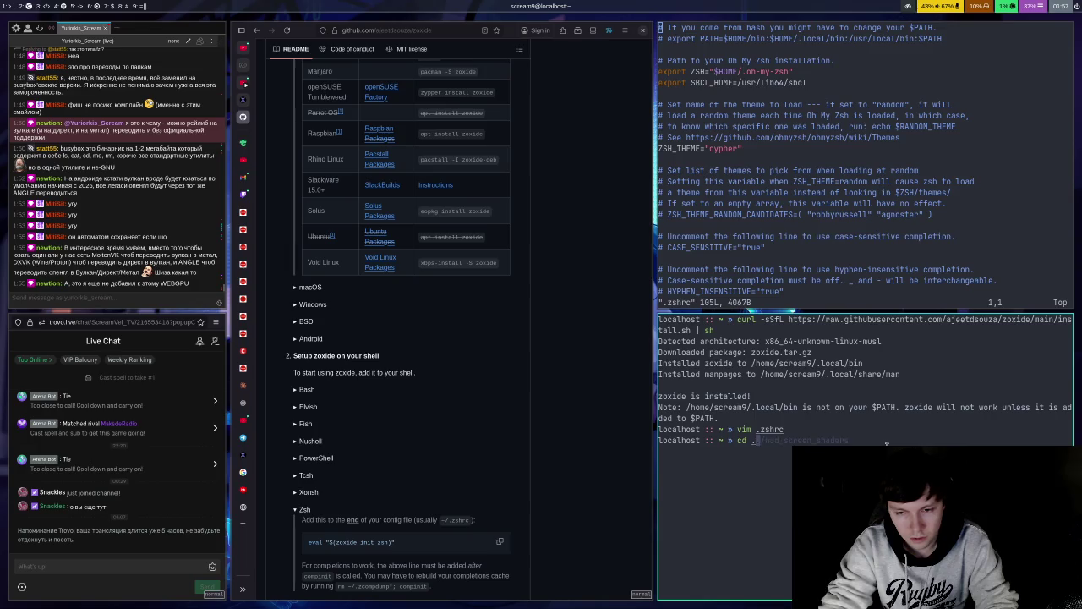
key(BackSpace)
key(BackSpace)
key(BackSpace)
text(local/bin/)
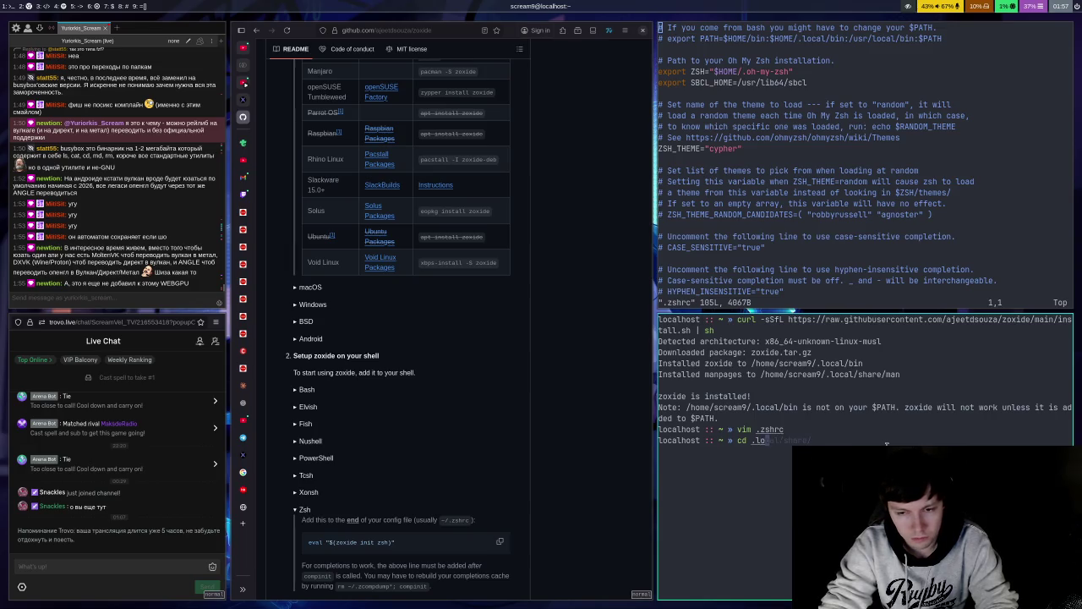
key(Return)
text(ls)
key(Return)
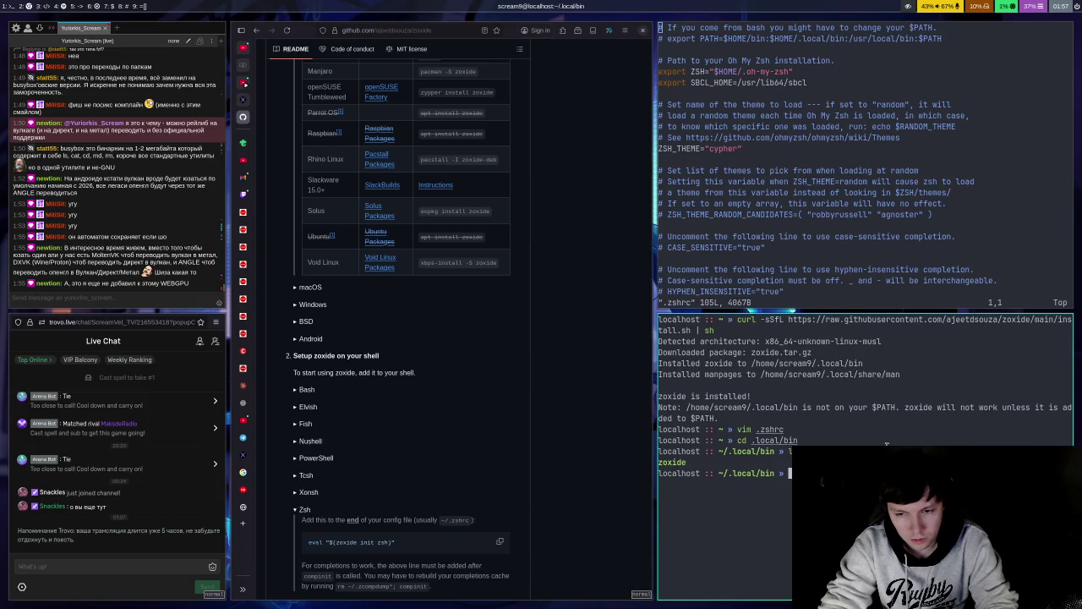
text(cd)
key(Return)
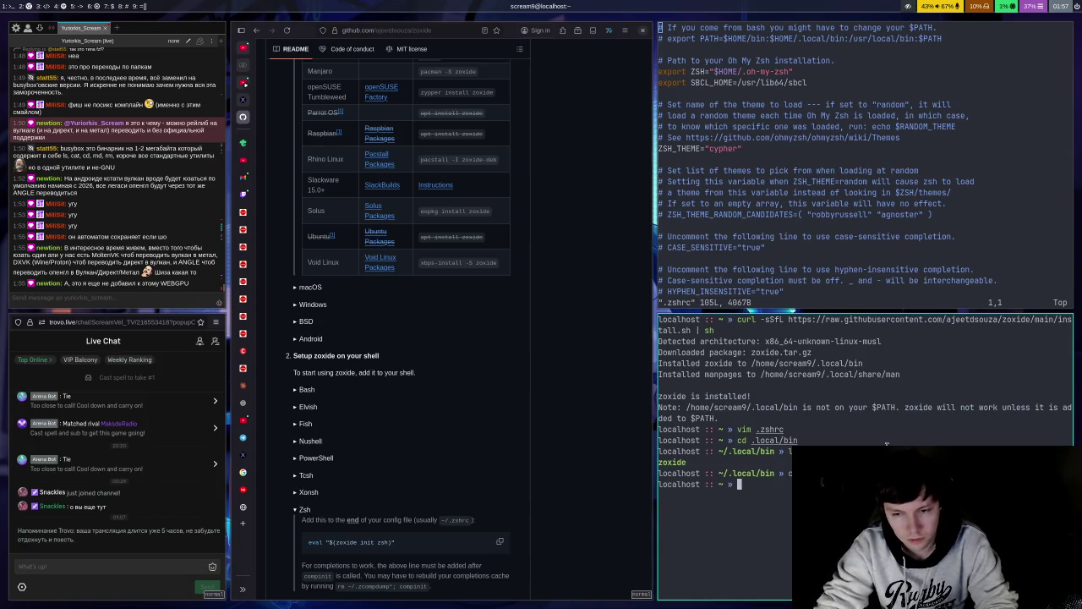
Step: Add an export PATH line pointing to the home .local/bin below the SBCL_HOME line and save
key(super+Up)
key(j)
key(j)
key(j)
text(oexport)
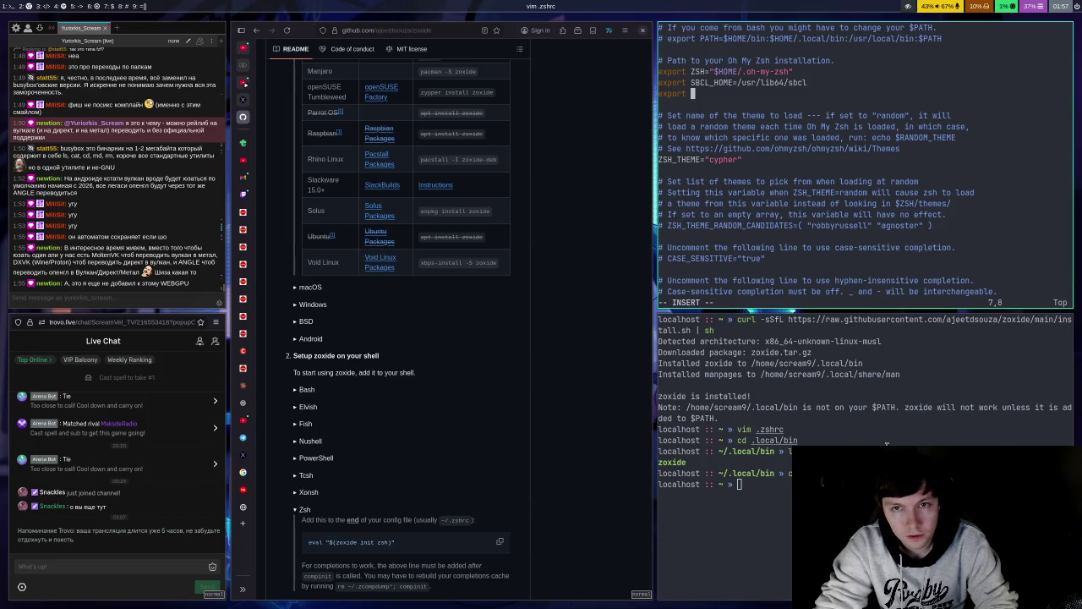
text(PA)
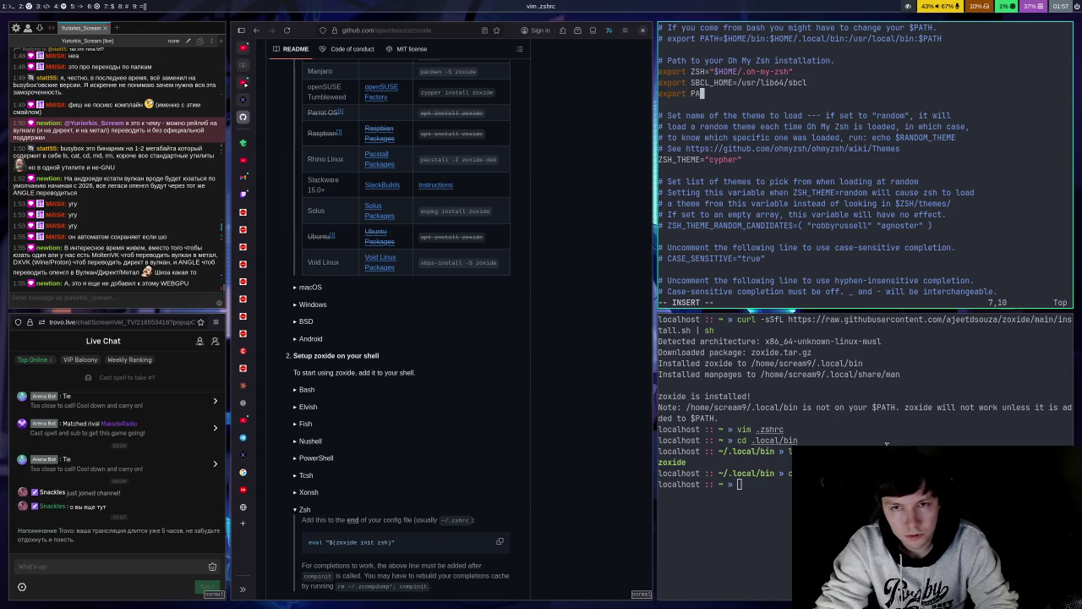
text(TH=$)
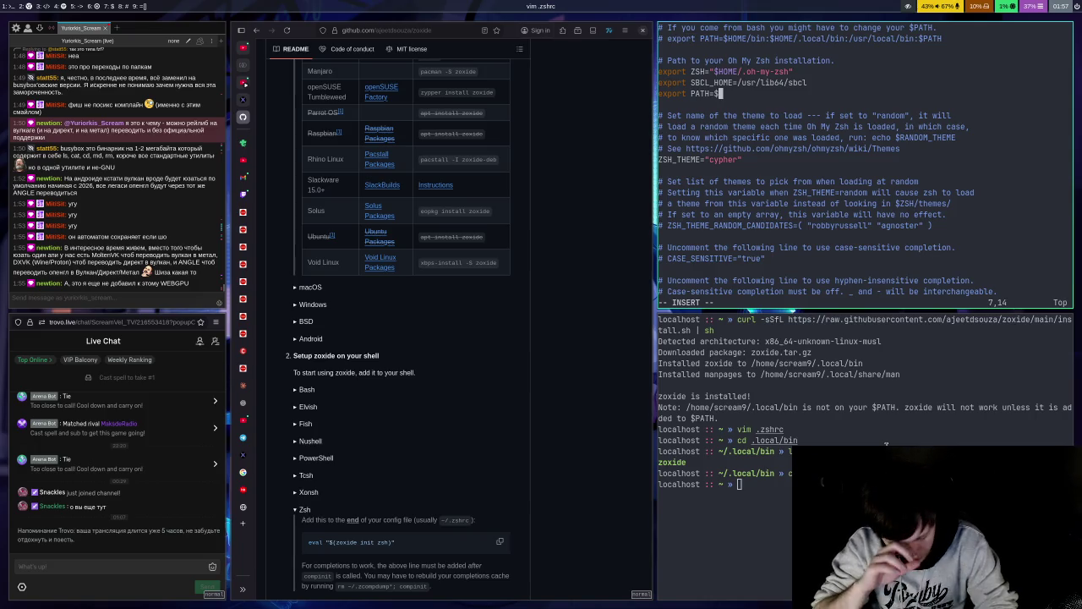
text(/home/)
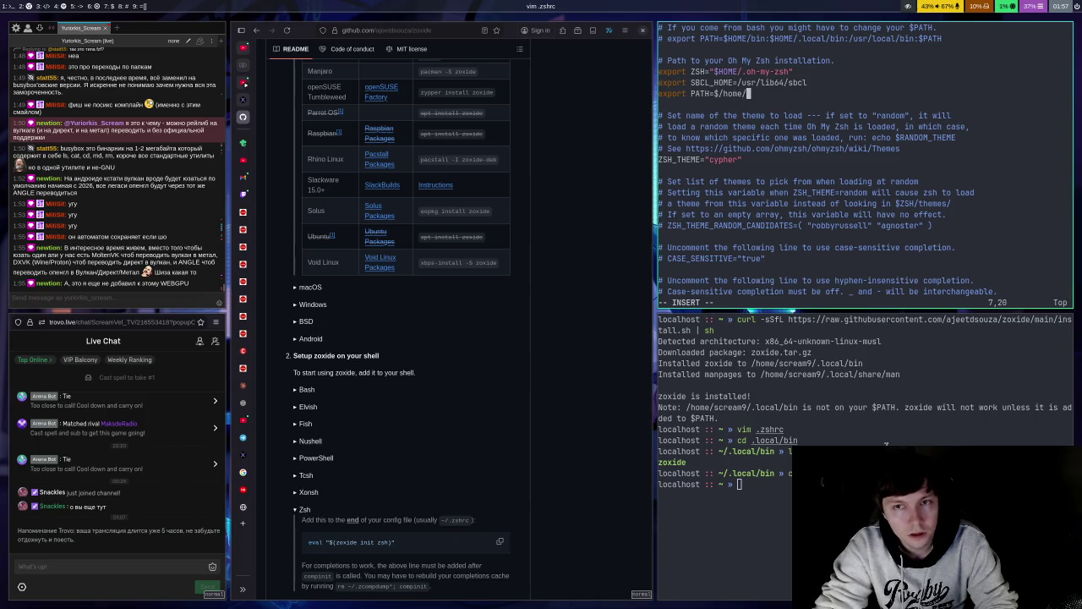
text(scream9/.local/bin)
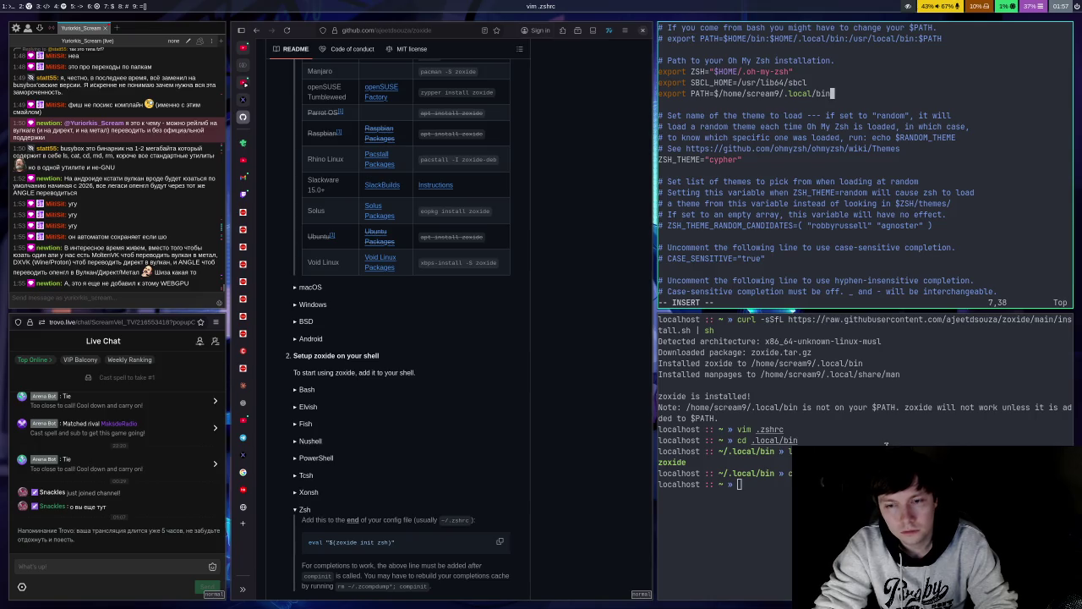
key(Escape)
text(:w)
key(Return)
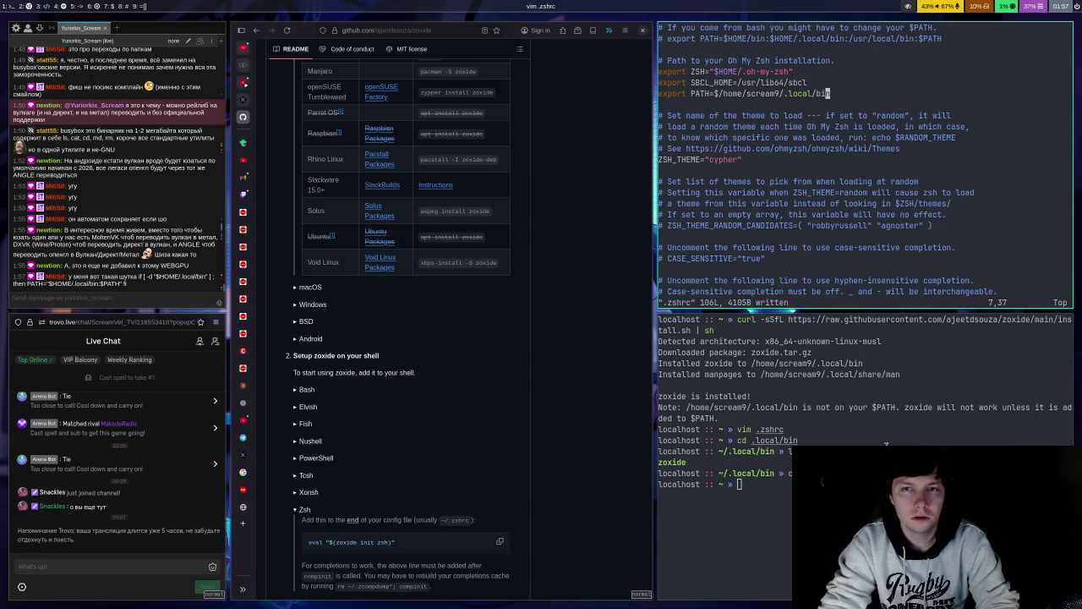
Step: Delete the stray $ from the PATH line and save .zshrc again
key(b)
key(b)
key(b)
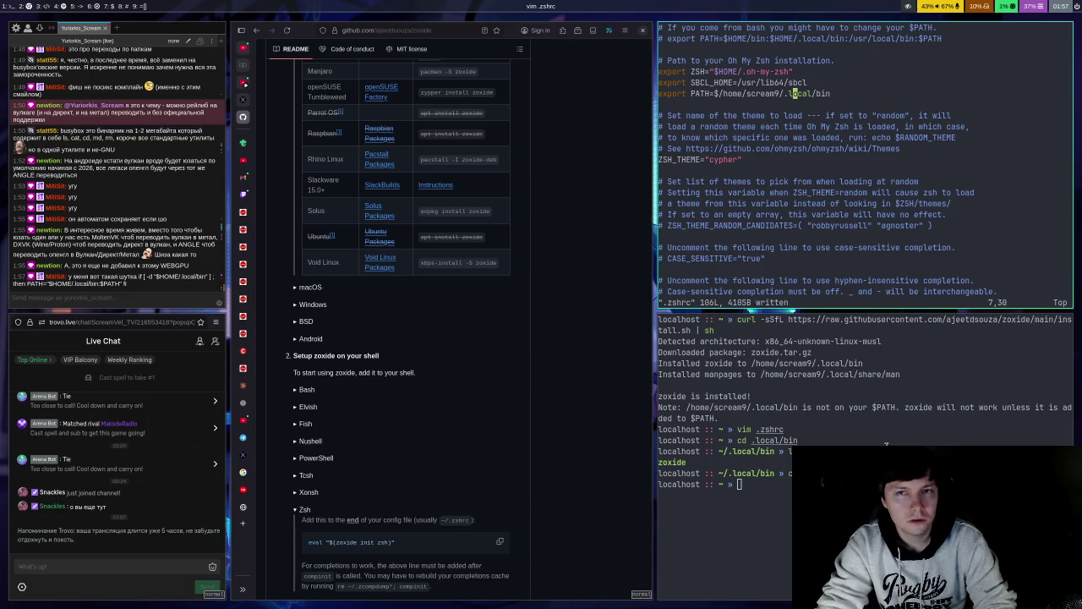
text(h)
text(Xh:w)
key(Return)
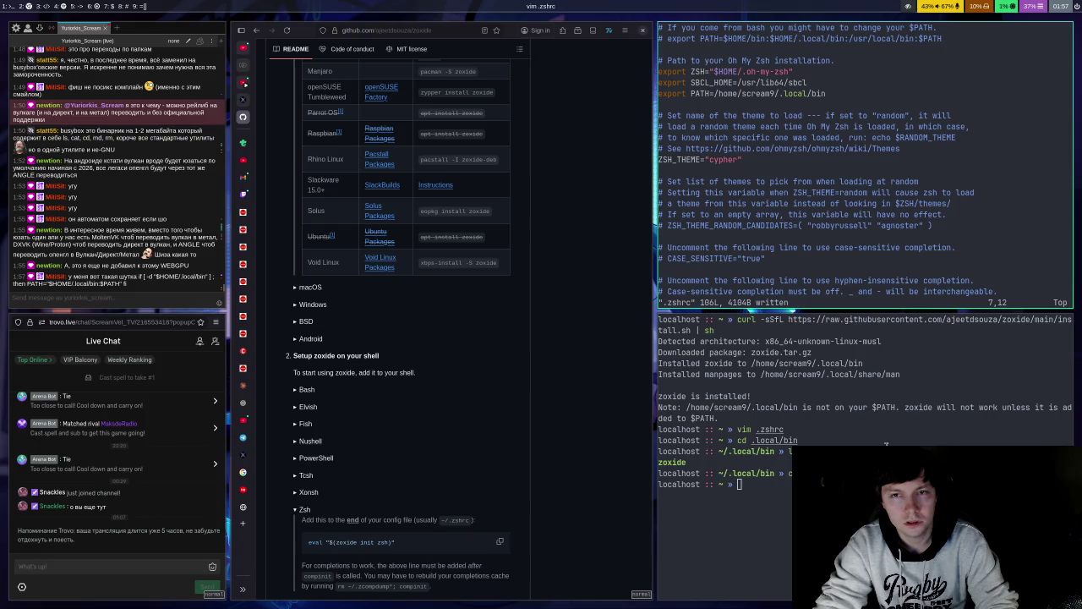
click(295, 457)
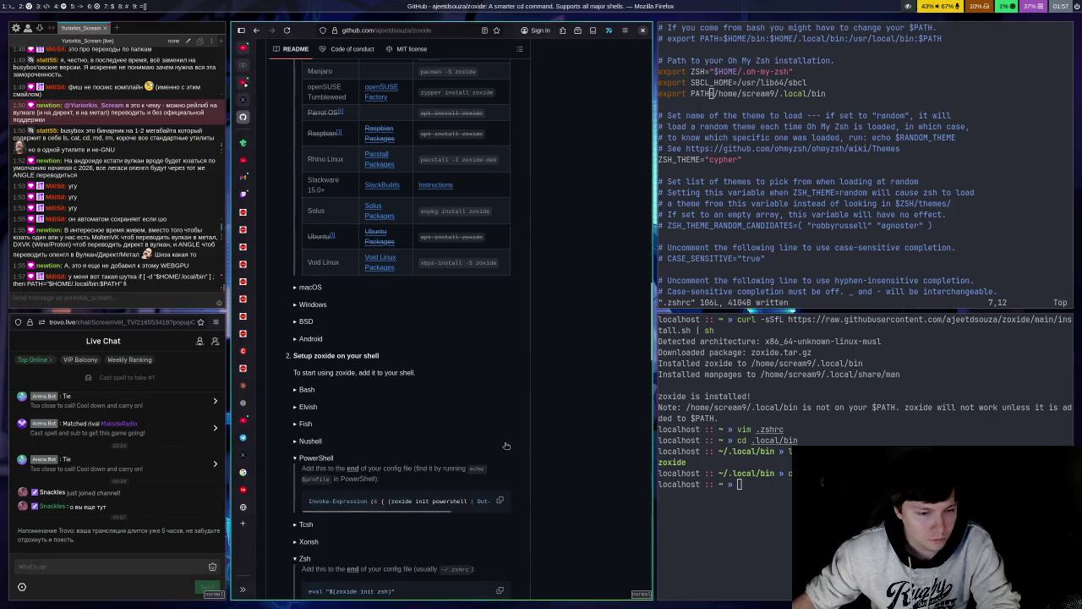
Step: Collapse PowerShell instructions, copy the Zsh eval "$(zoxide init zsh)" snippet, and return to Vim's .zshrc
scroll(281, 314, down, 3)
click(297, 313)
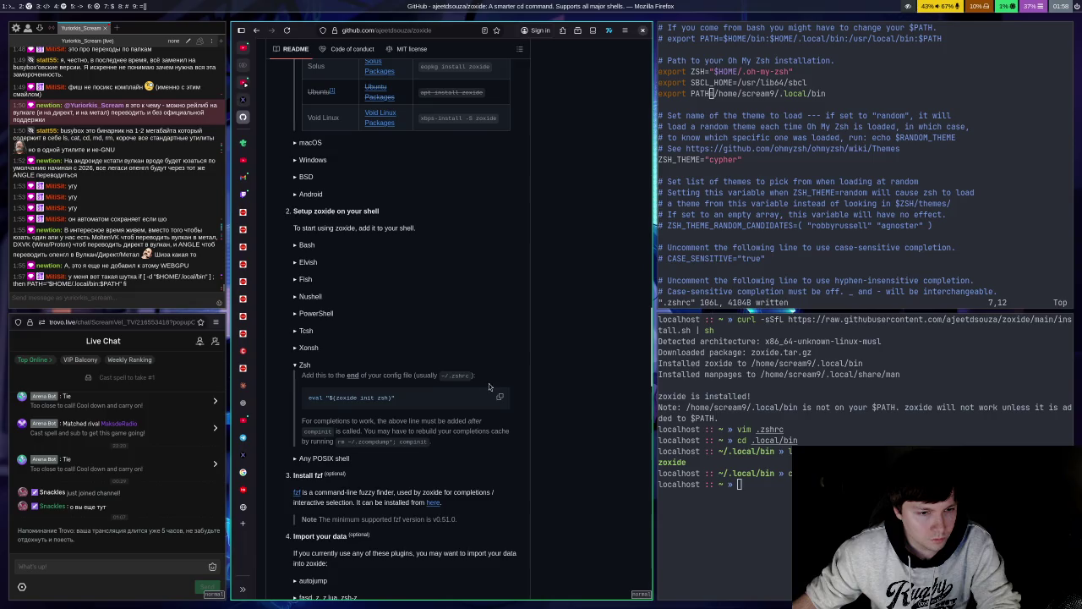
scroll(414, 335, down, 3)
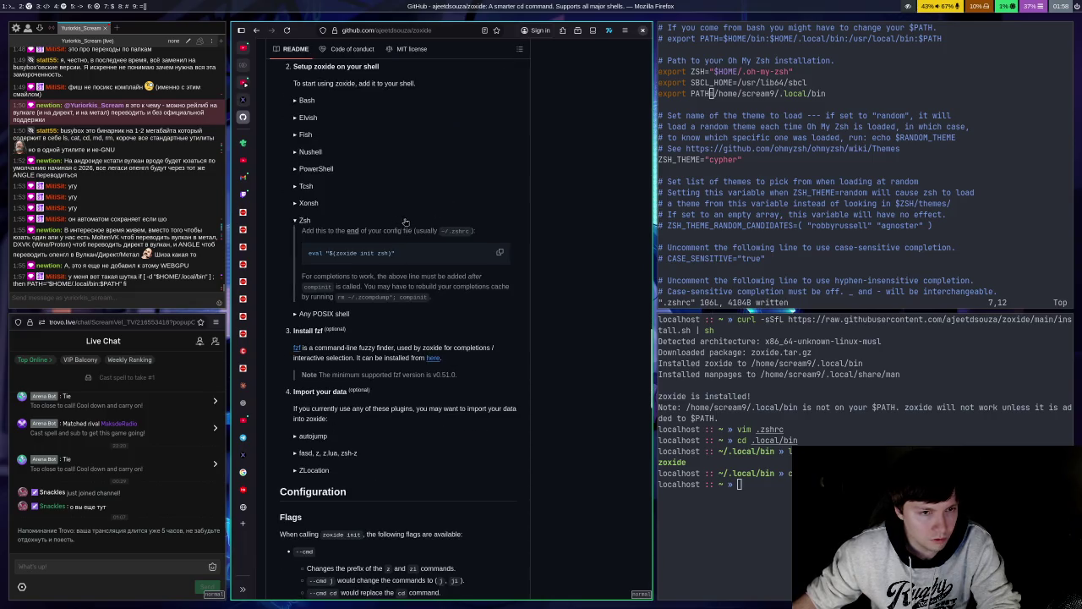
drag(308, 252, 314, 254)
click(502, 253)
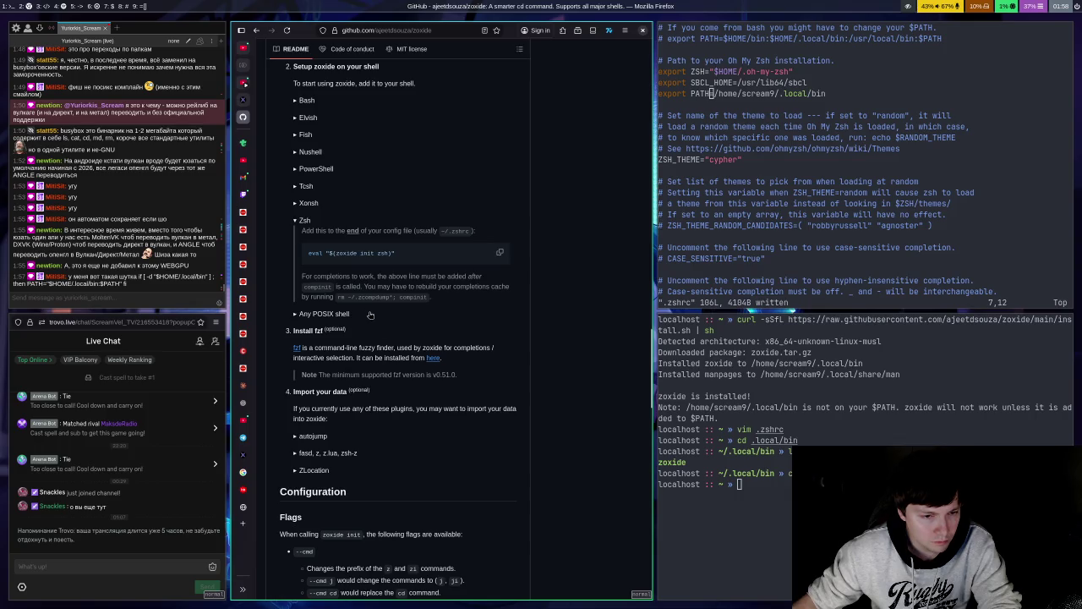
scroll(369, 314, down, 1)
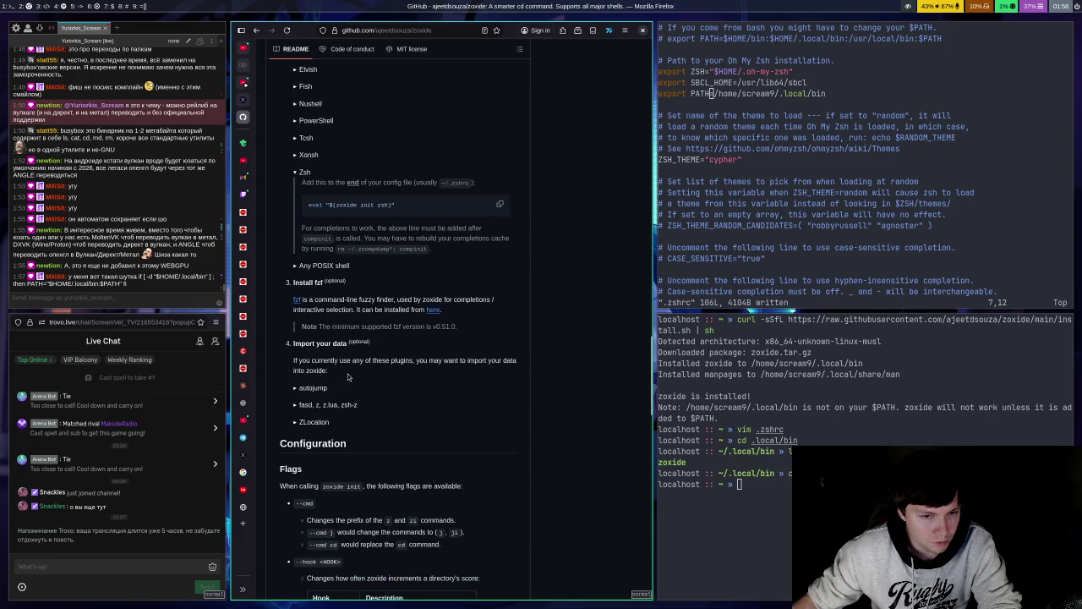
click(899, 234)
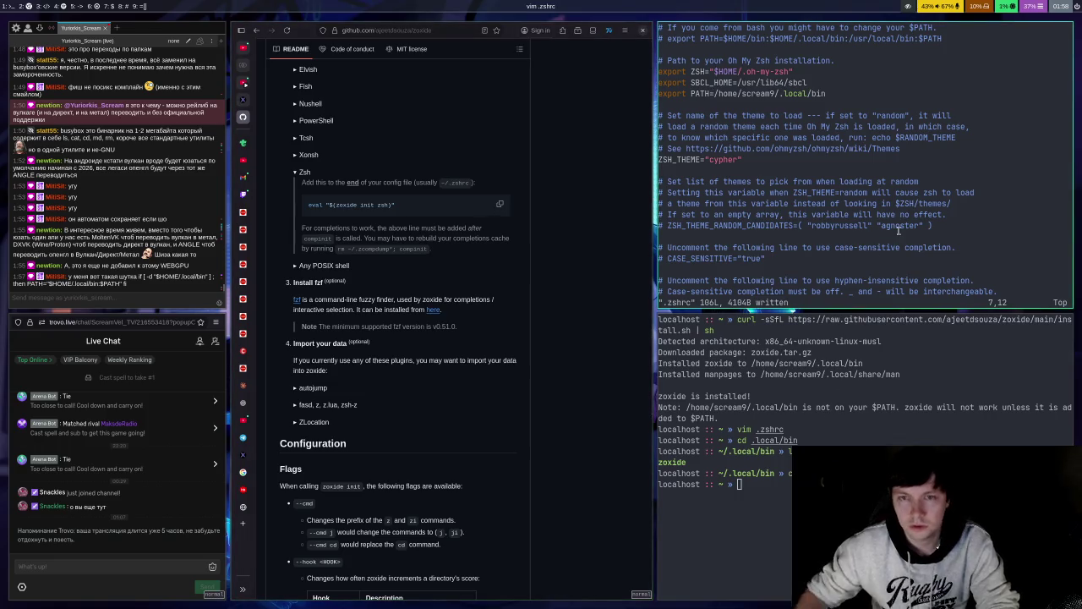
Step: Add eval "$(zoxide init zsh)" as a new last line of .zshrc and save it
key(shift+g)
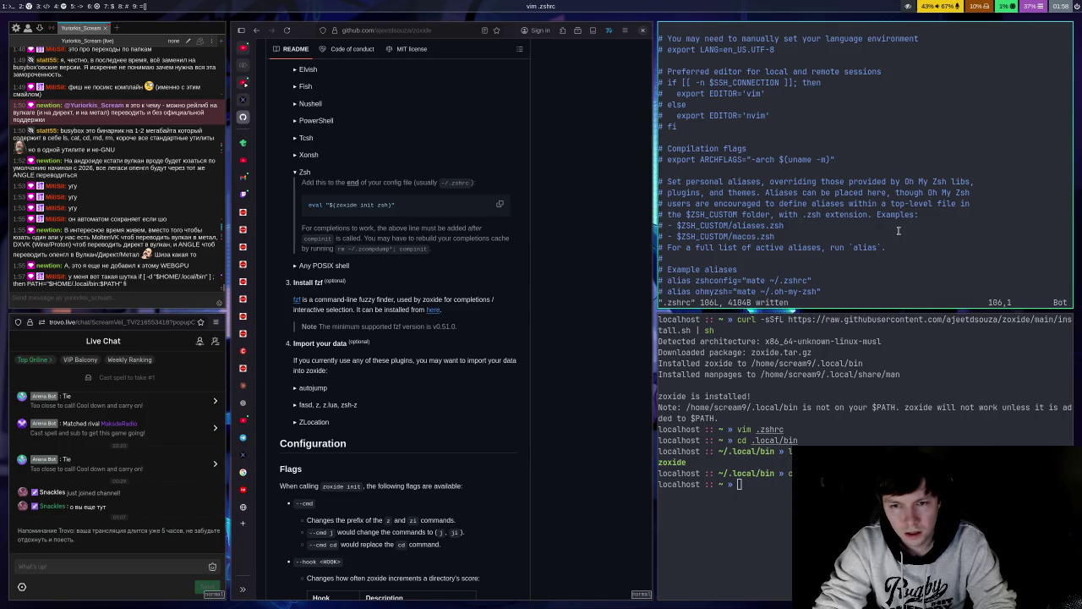
key(o)
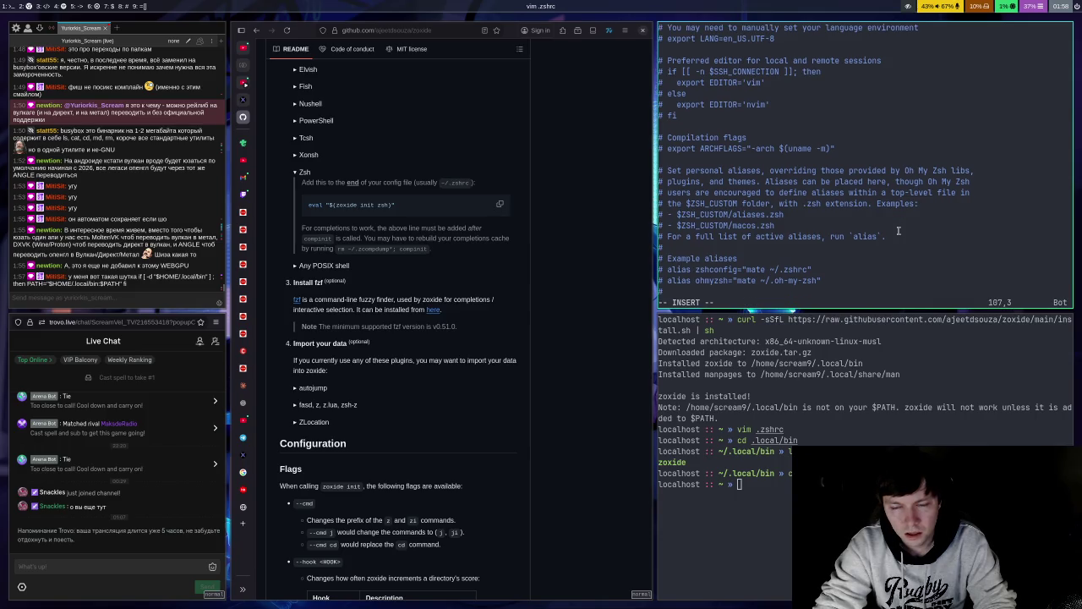
text(eval "$(zoxide init zsh)")
key(Escape)
text(:w)
key(Return)
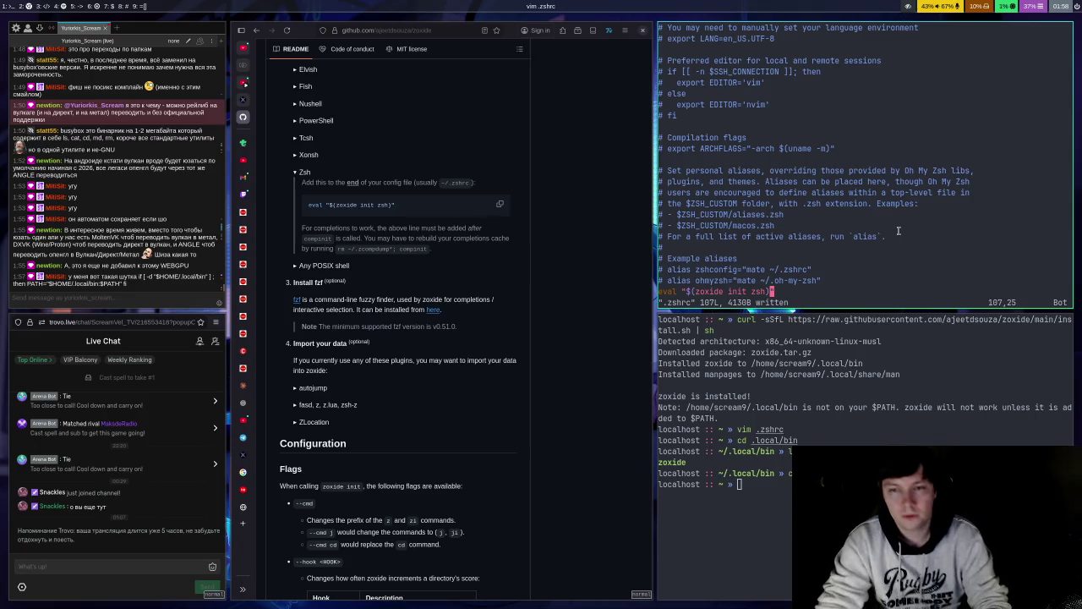
Step: Go back to the top of .zshrc, onto the ~/.local/bin PATH export line
key(k)
key(g)
key(g)
key(j)
key(j)
key(j)
key(k)
key(g)
key(g)
key(j)
key(j)
key(j)
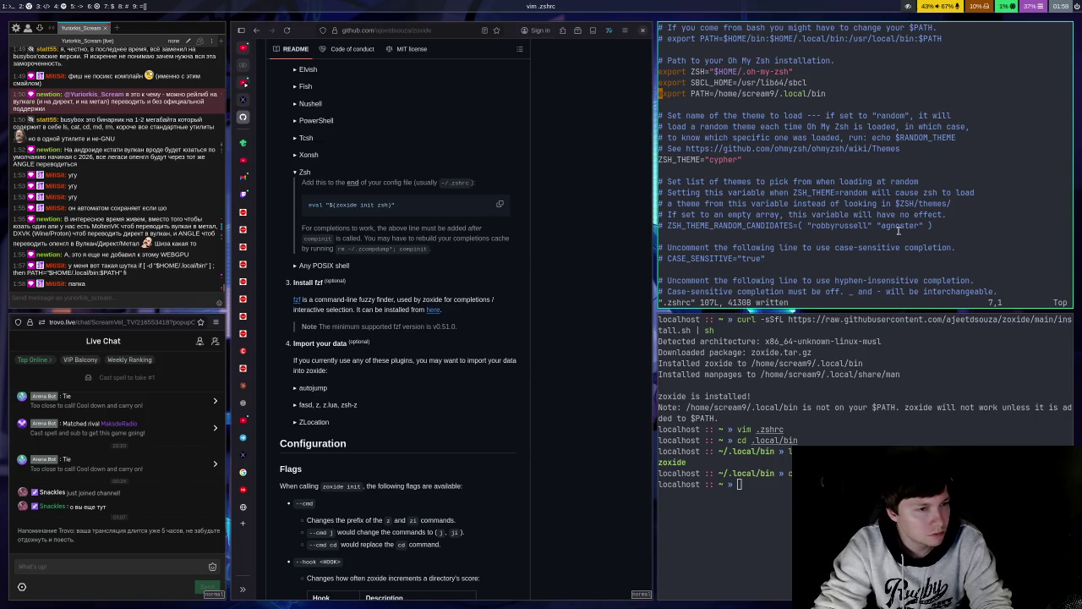
Step: Replace the absolute home prefix so line 7 reads export PATH="$HOME/.local/bin"
key(w)
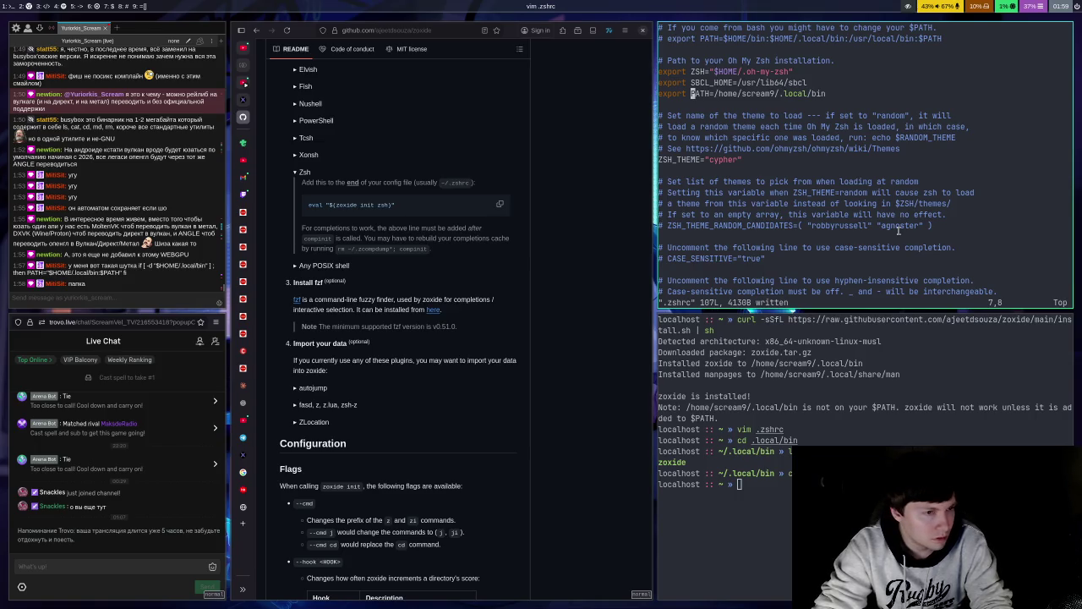
key(l)
key(l)
key(l)
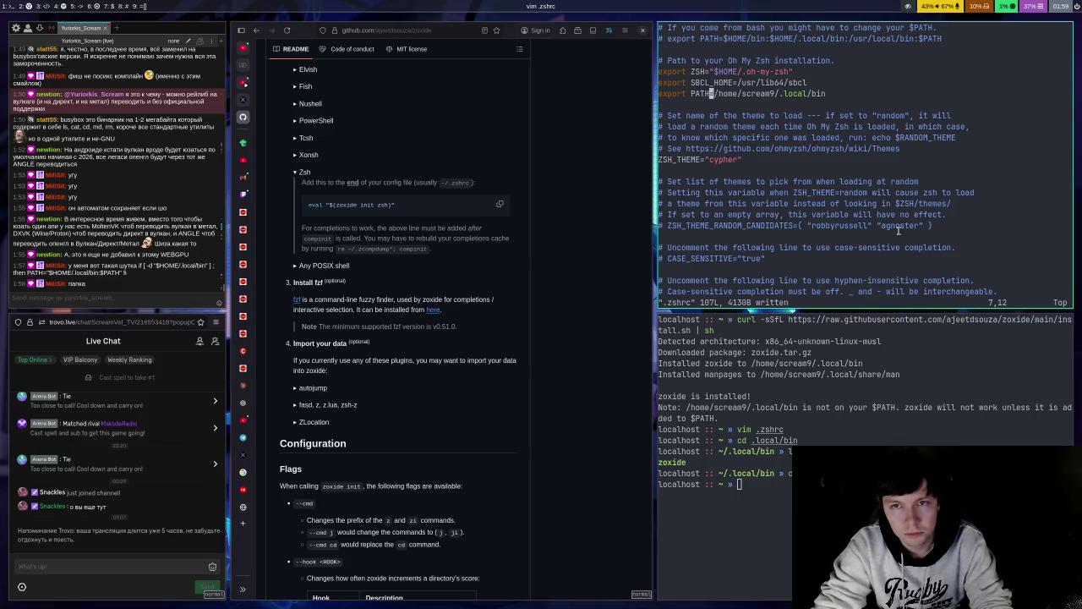
key(l)
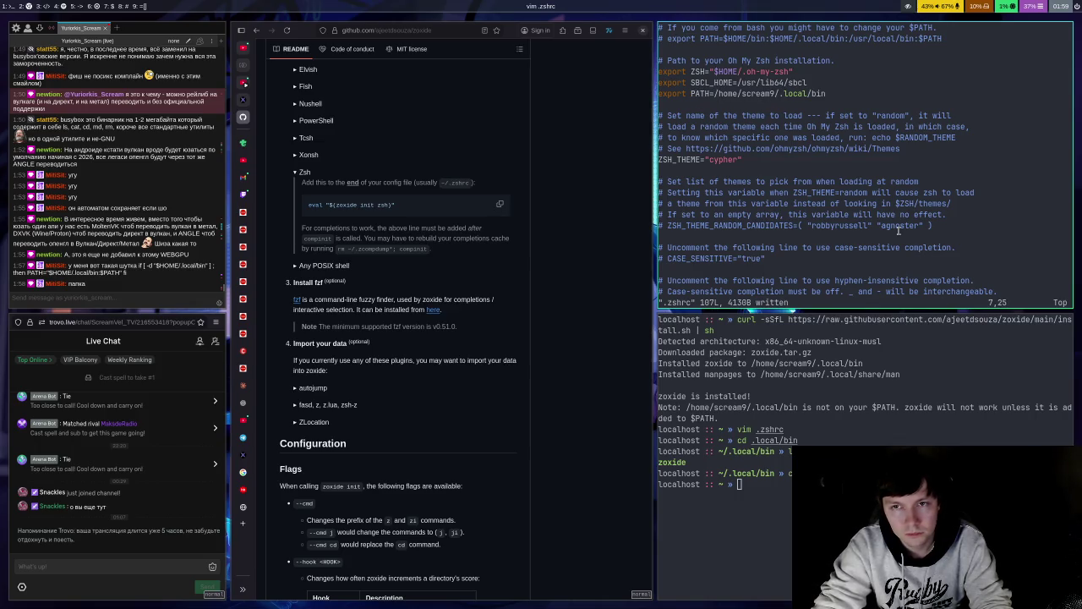
key(l)
key(a)
key(BackSpace)
key(BackSpace)
key(BackSpace)
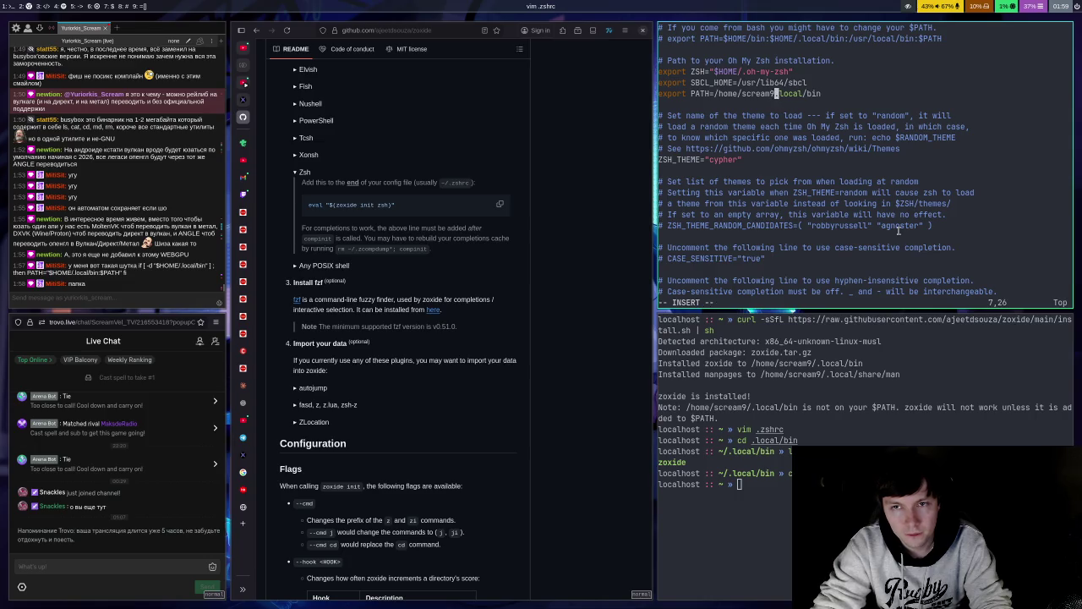
key(BackSpace)
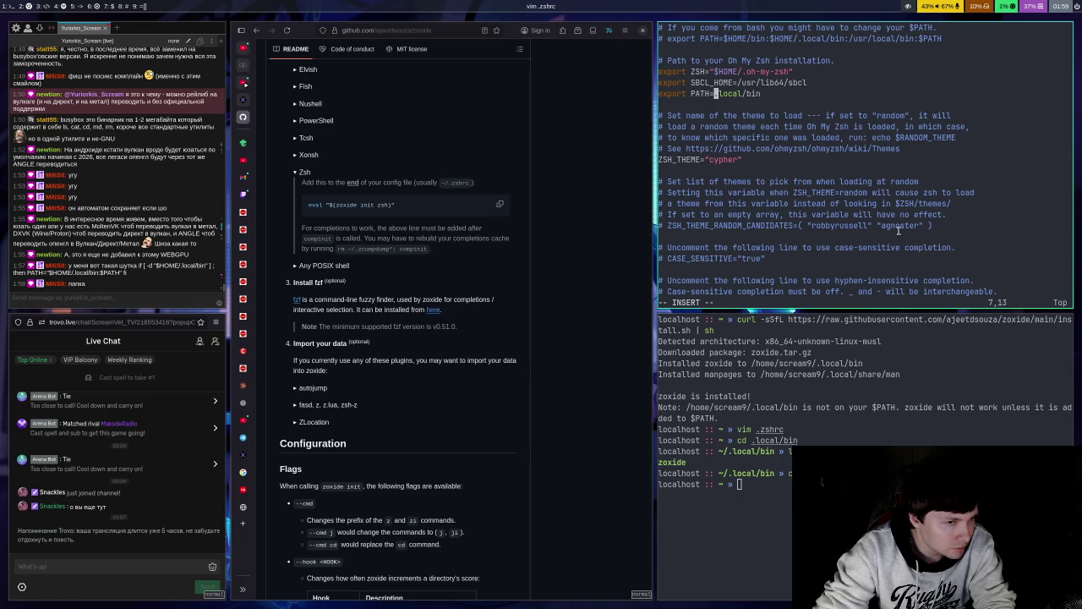
text(")
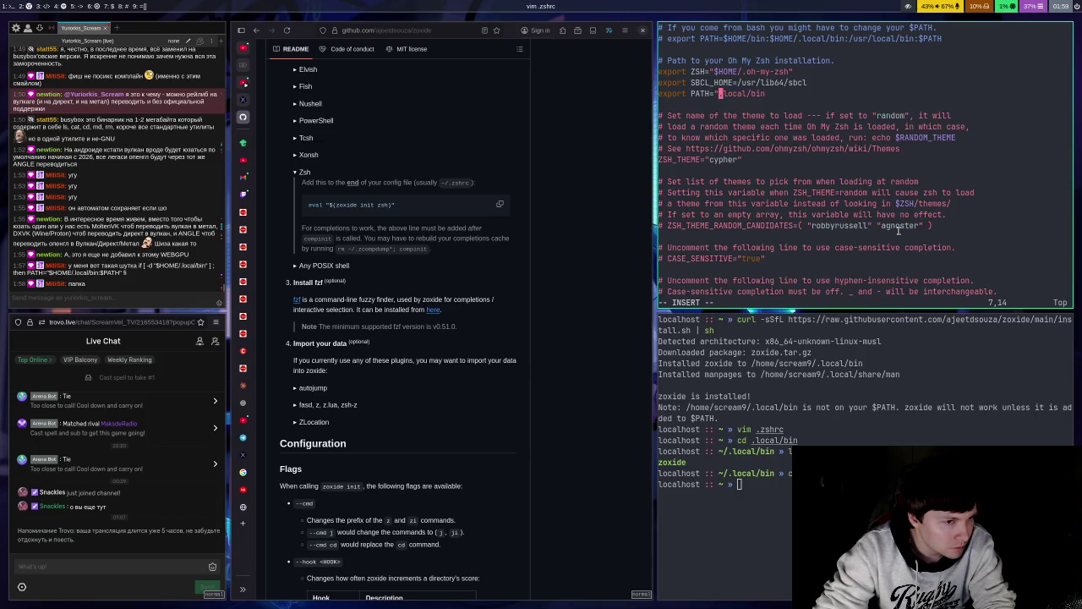
text($H)
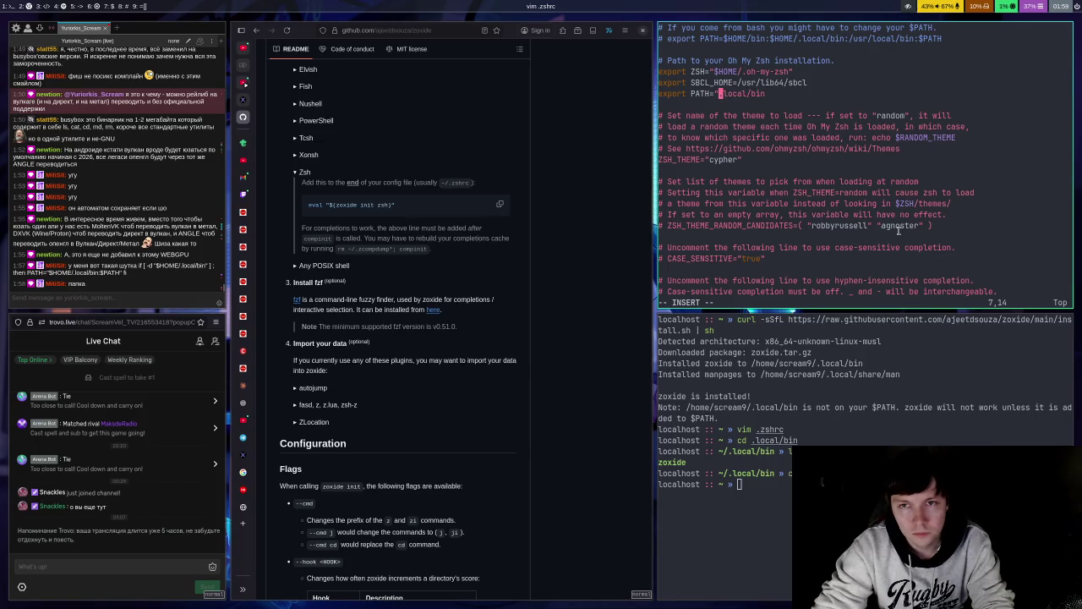
text(OME)
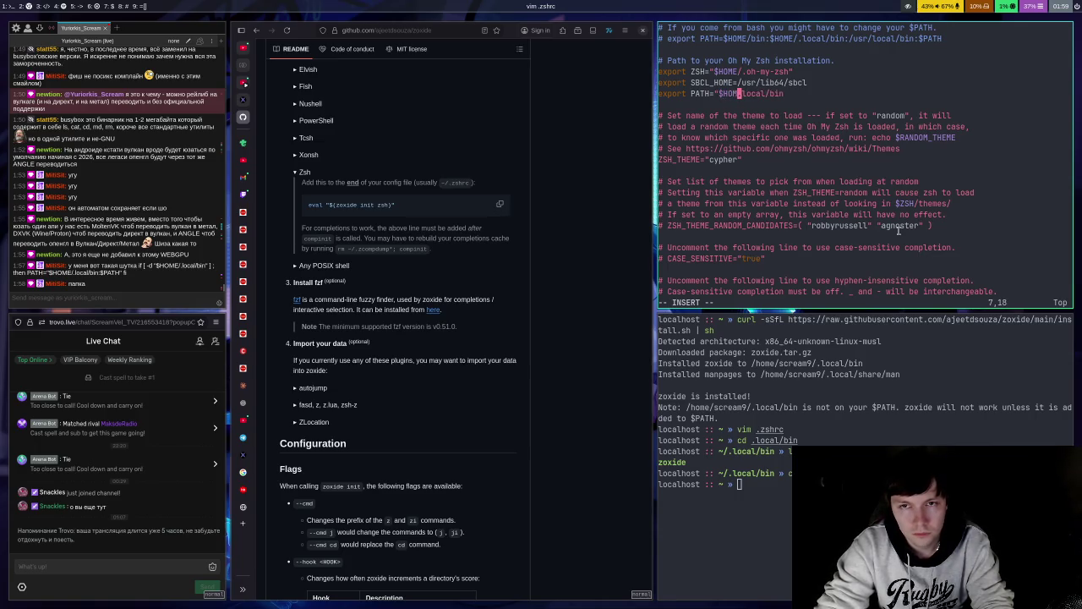
text(/)
key(Escape)
key(l)
key(l)
key(l)
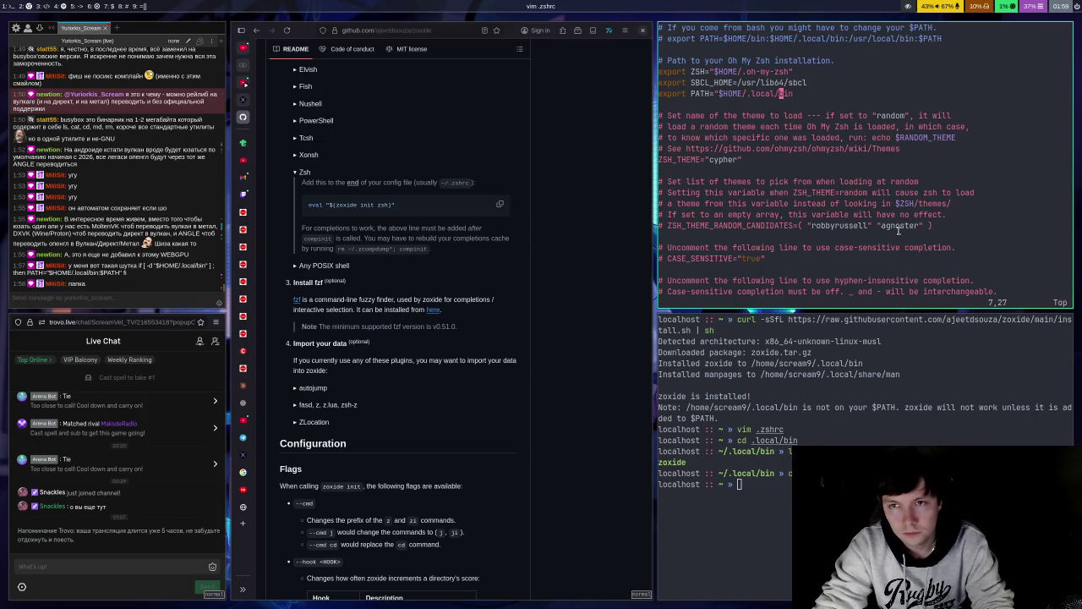
key(i)
key(Escape)
Step: Save .zshrc and quit Vim back to the zsh prompt
text(:w)
key(Return)
key(shift+g)
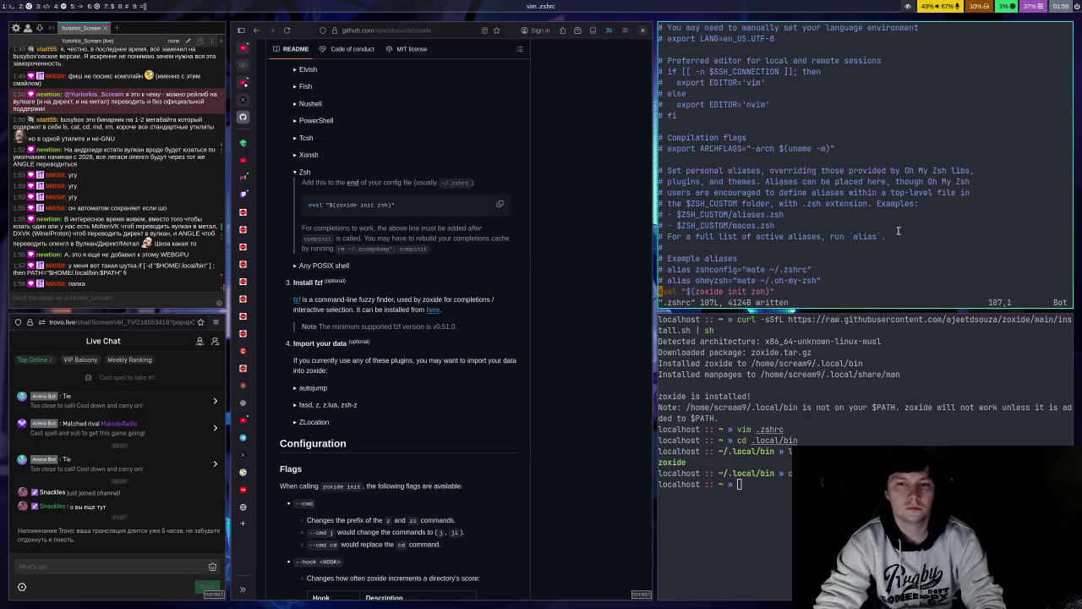
text(:q)
key(Return)
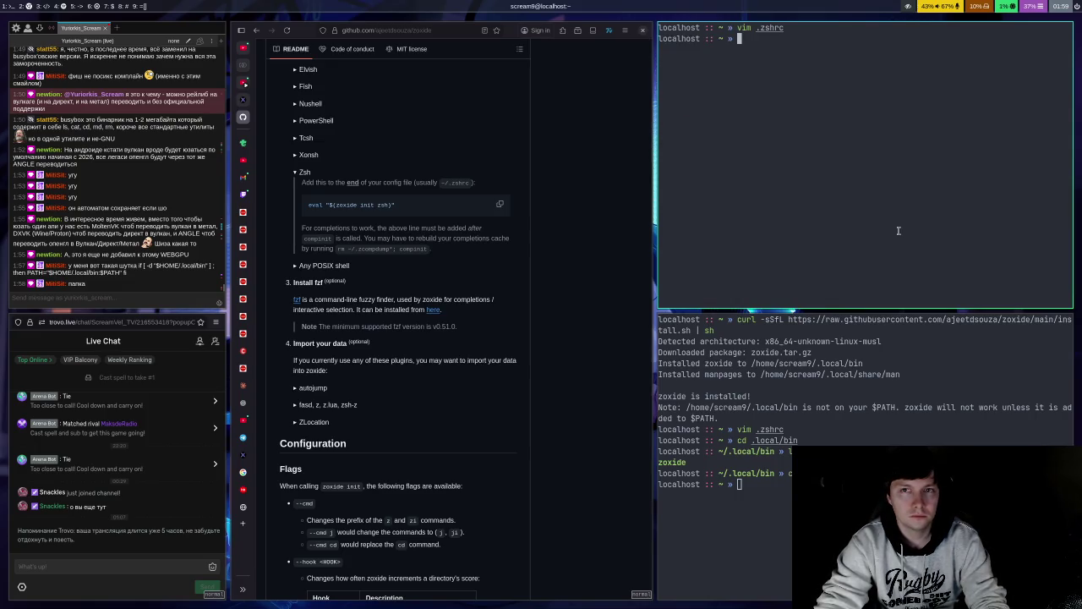
Step: Restart the terminal and try vim .zshrc and emacs -nw .zshrc, both now not found
key(ctrl+d)
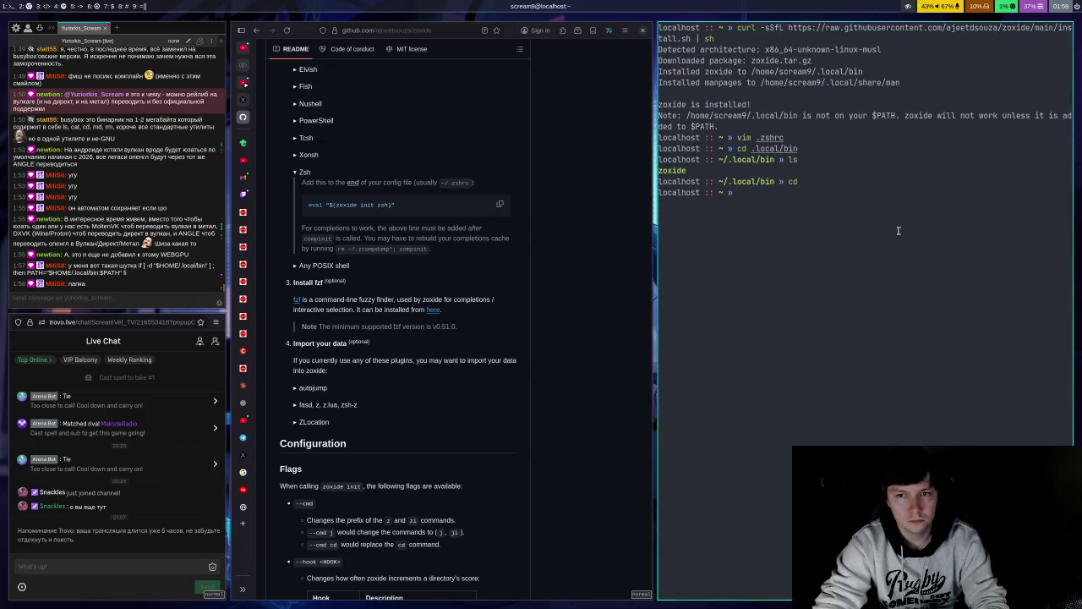
key(ctrl+d)
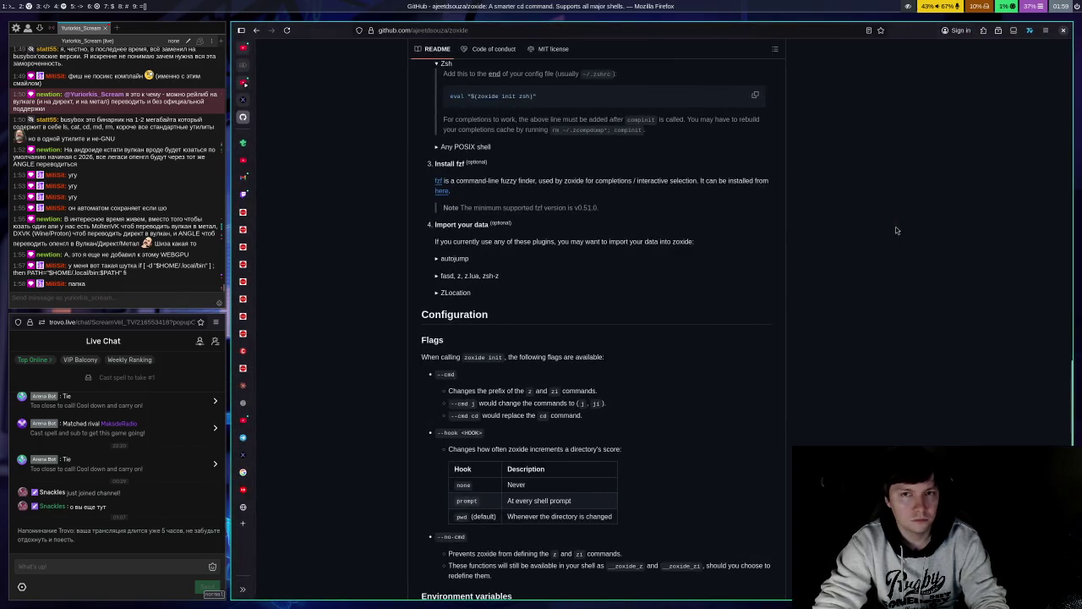
key(super+Return)
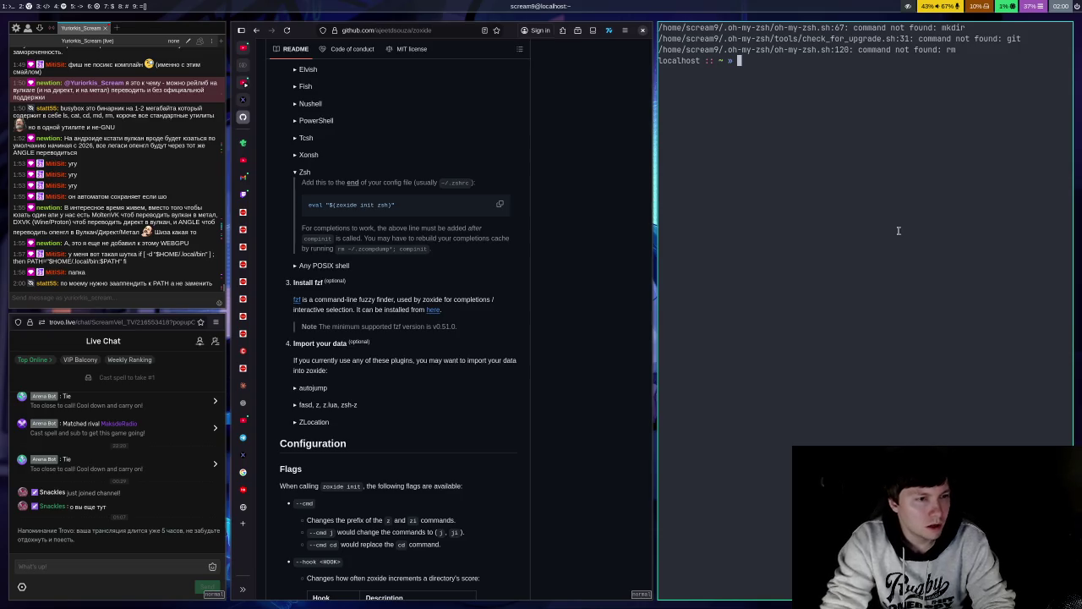
text(vim .zshrc)
key(Return)
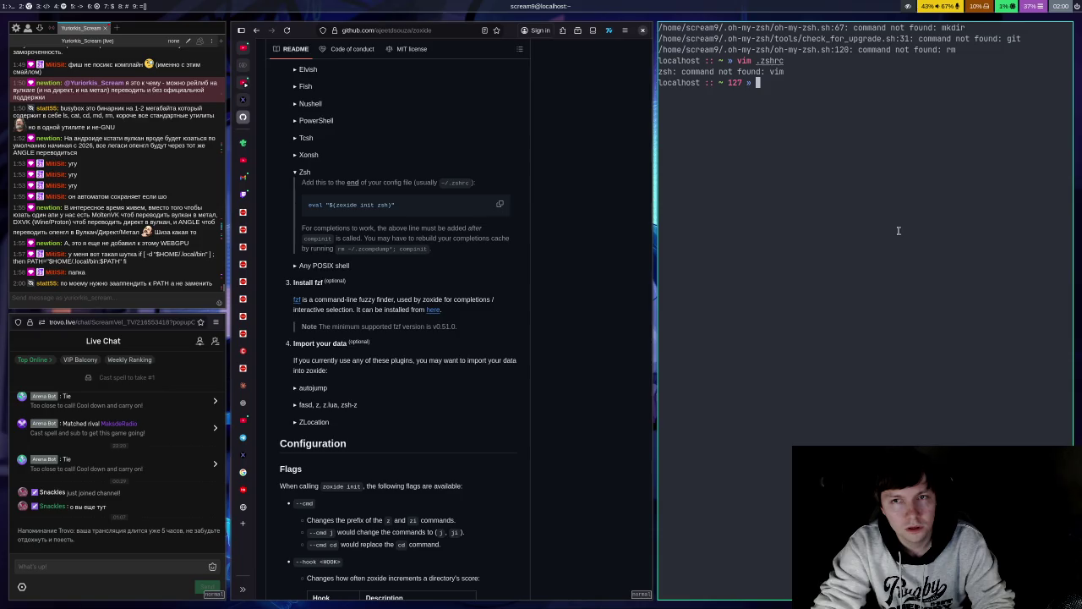
text(vim)
key(BackSpace)
key(BackSpace)
key(BackSpace)
text(emacs -nw /)
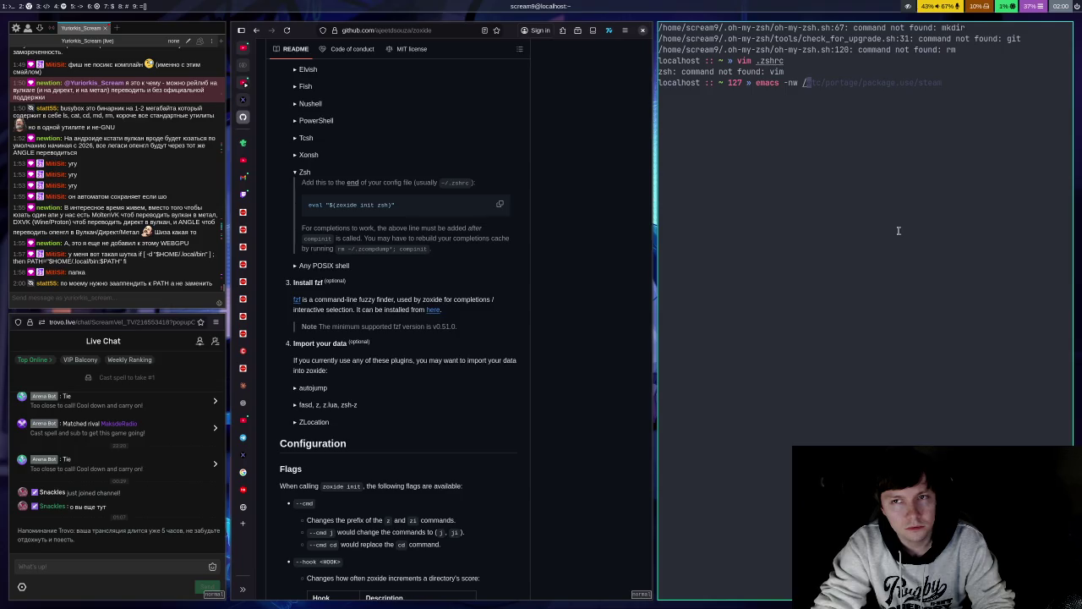
key(BackSpace)
text(.zshrc)
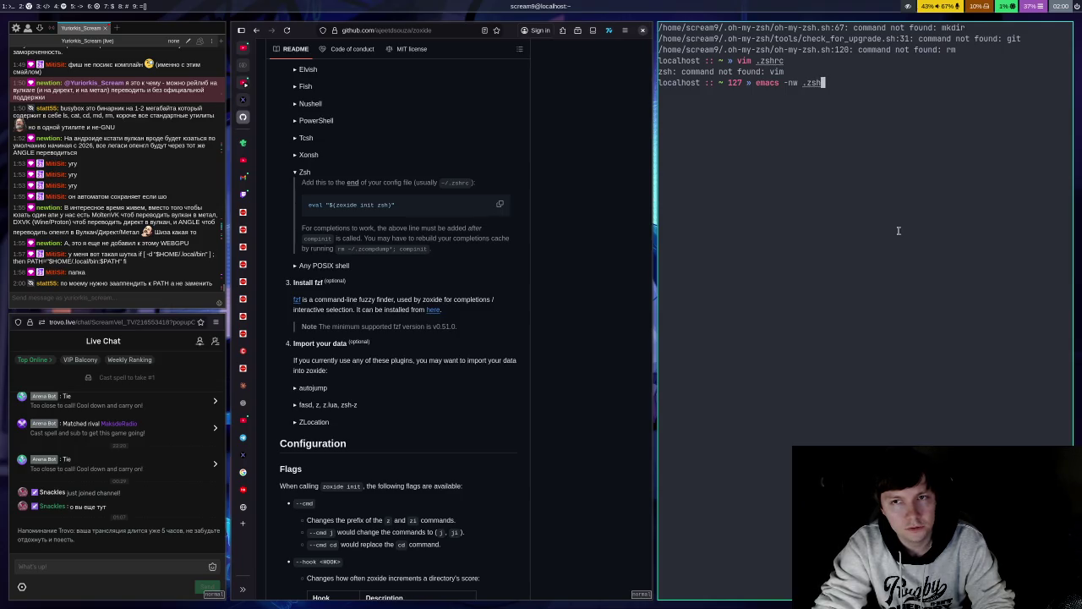
key(Return)
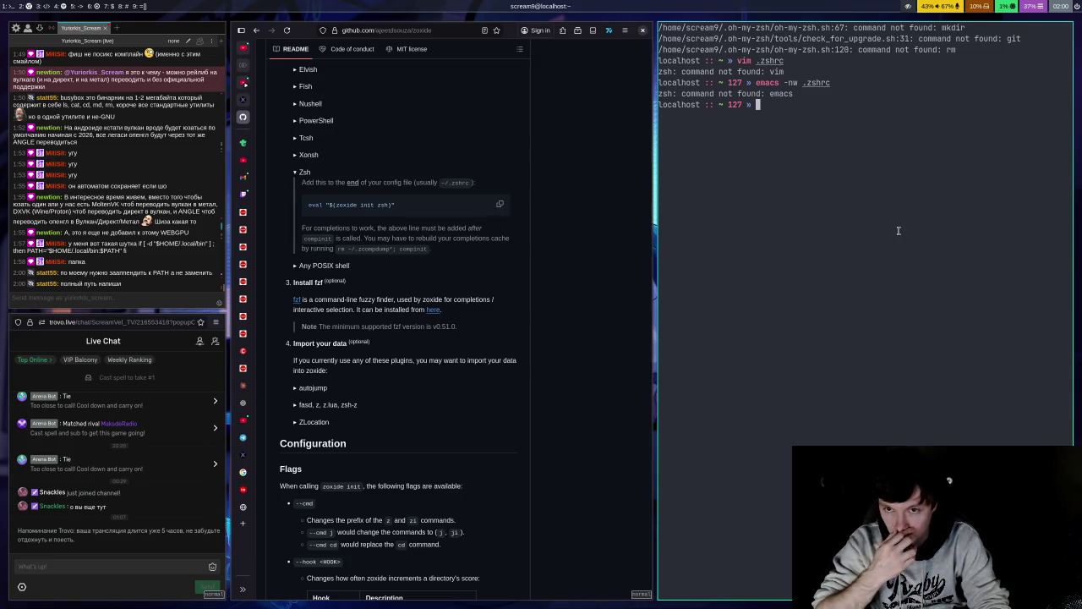
Step: Close the broken terminal and launch the graphical Emacs from the program launcher
key(ctrl+d)
key(super+d)
text(emacs)
key(Return)
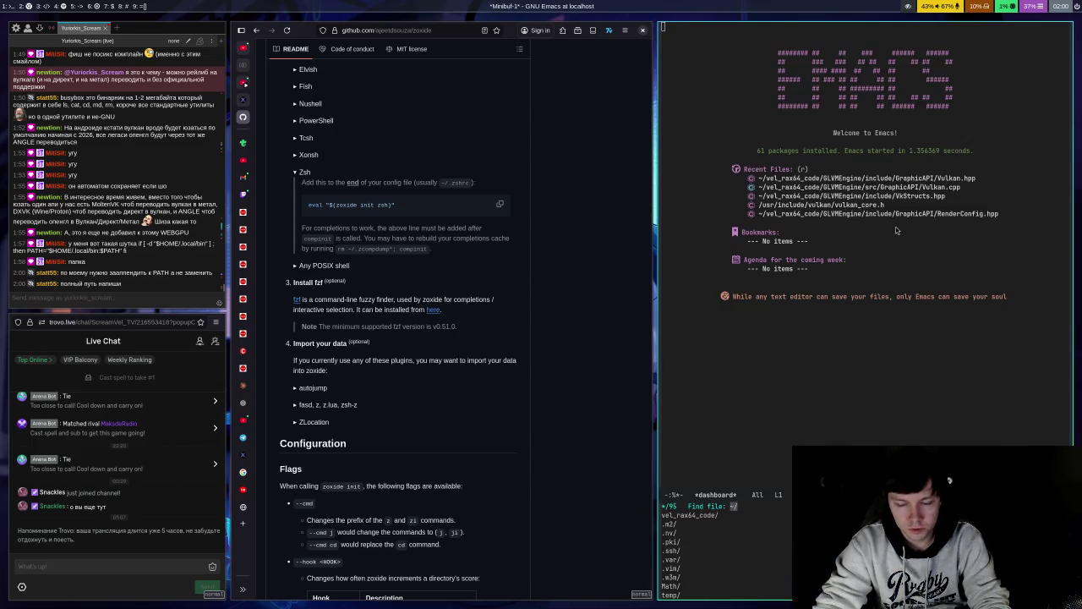
Step: Open .zshrc in Emacs, delete 'export ' from the line 7 PATH assignment, and save
text(.)
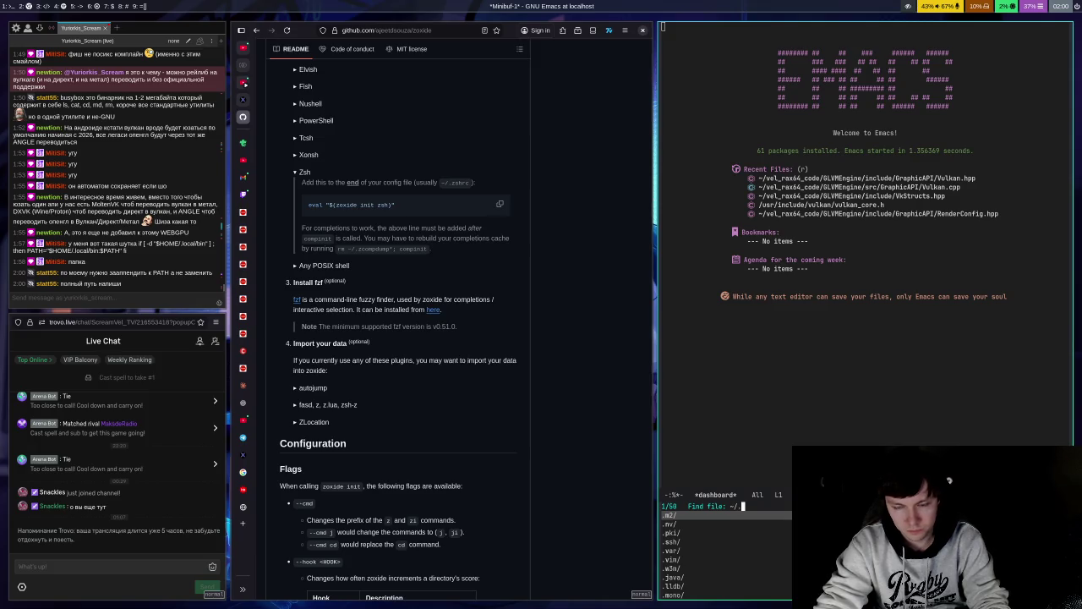
text(zshrc)
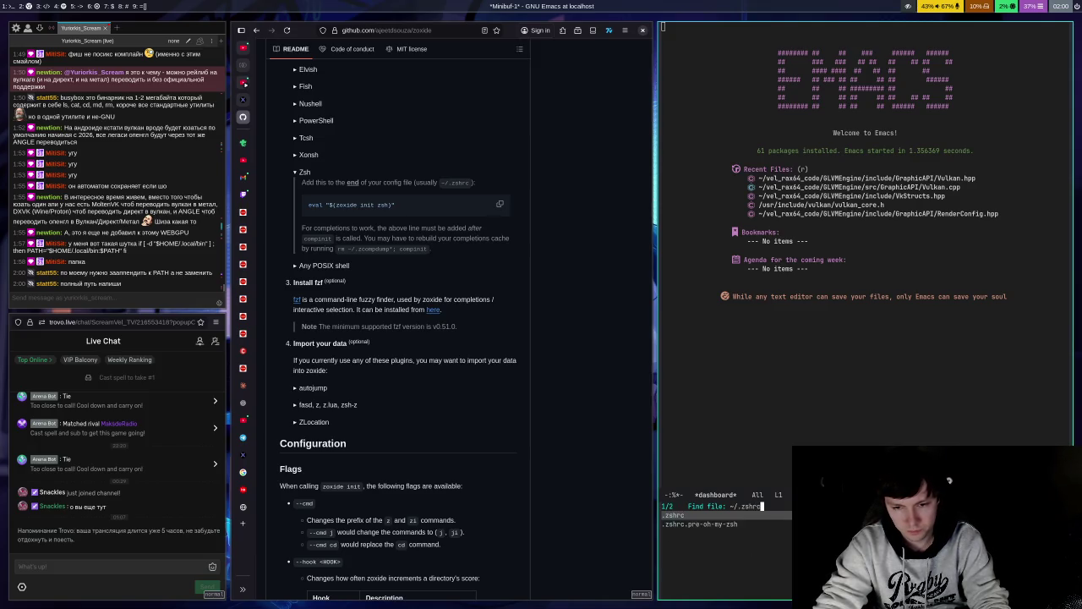
key(Return)
key(Down)
key(Down)
key(Down)
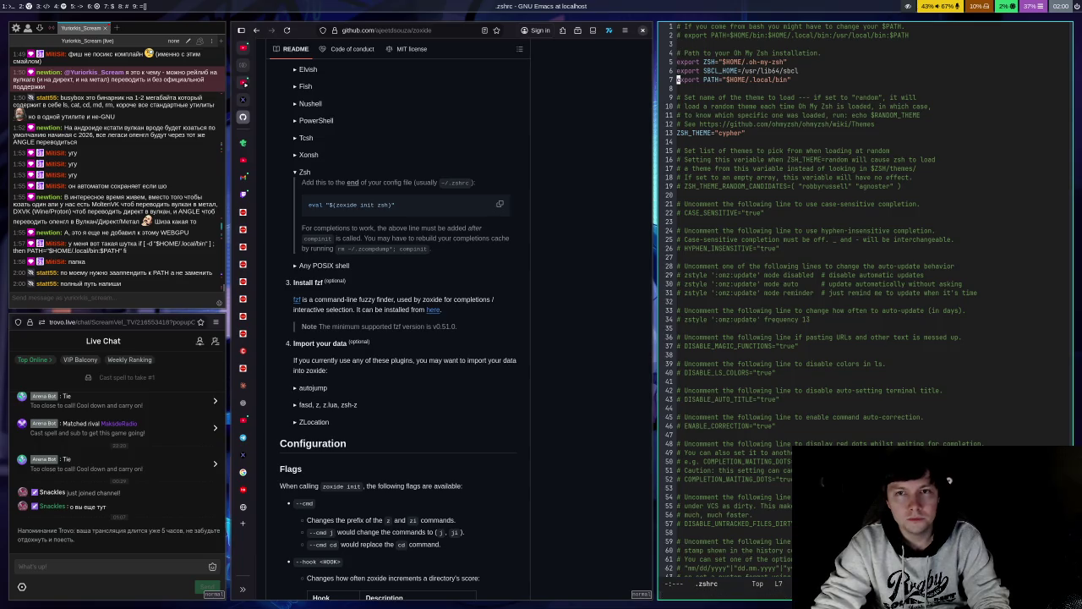
key(Right)
key(Right)
key(Right)
key(Right)
key(Right)
key(Right)
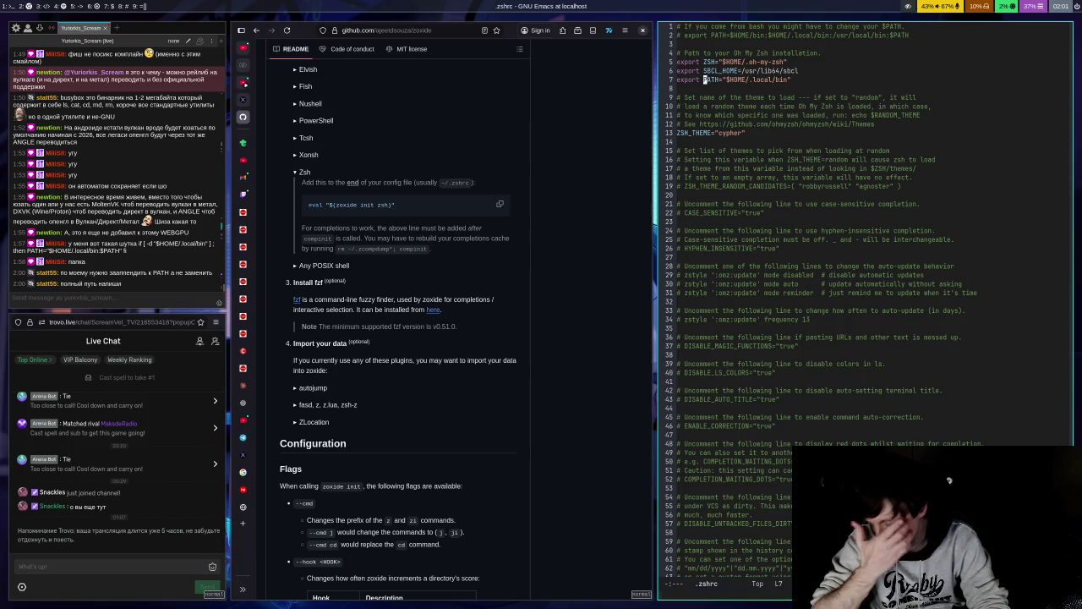
key(BackSpace)
key(BackSpace)
key(BackSpace)
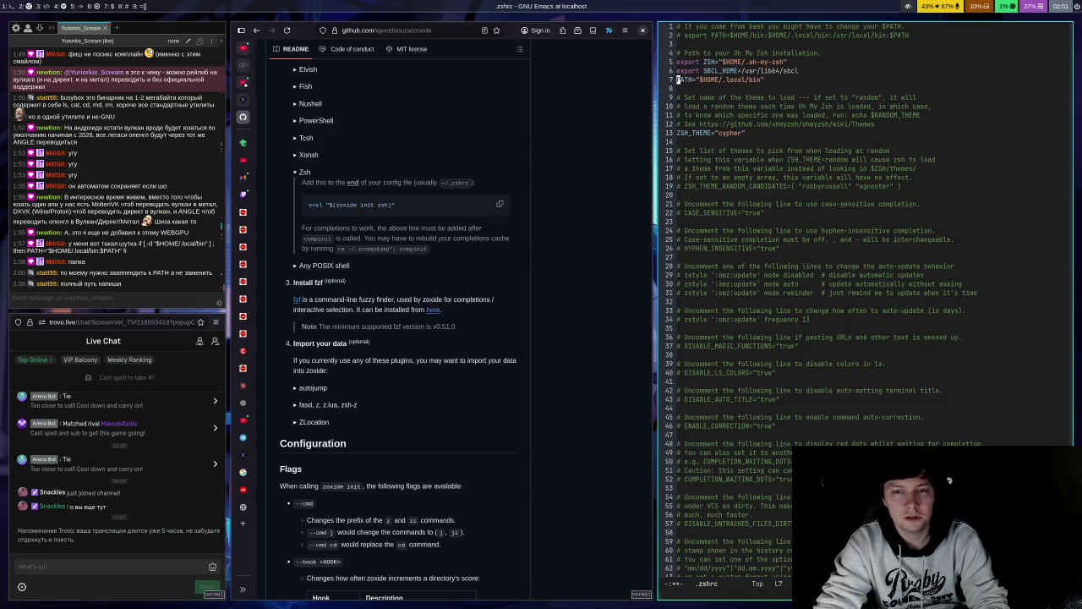
key(ctrl+s)
key(ctrl+x)
key(ctrl+s)
Step: Check the file from top to bottom, re-save it, and test the config in a new terminal
key(alt+greater)
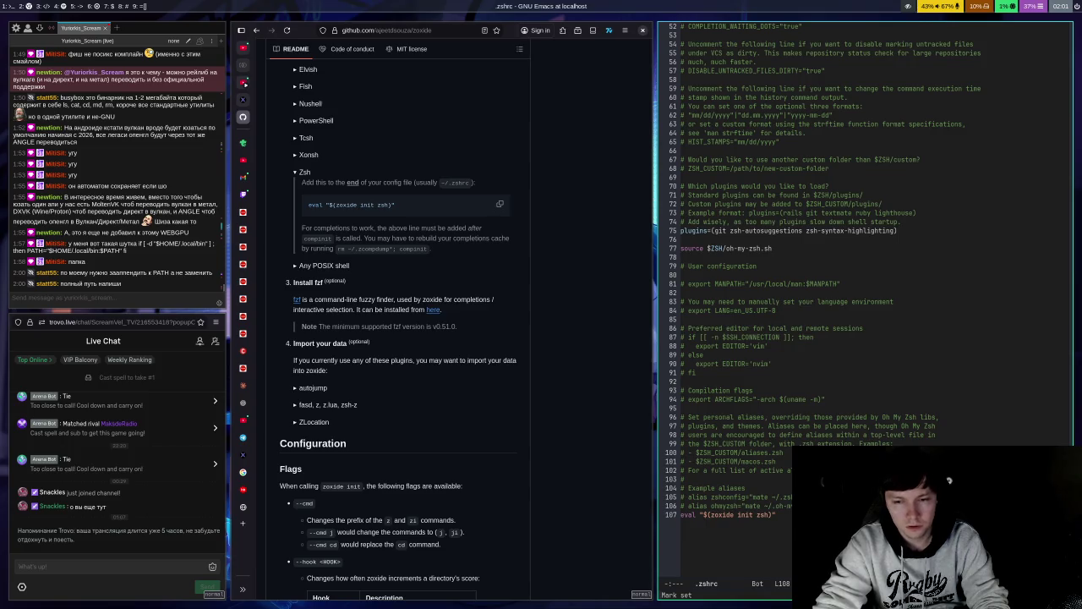
key(alt+less)
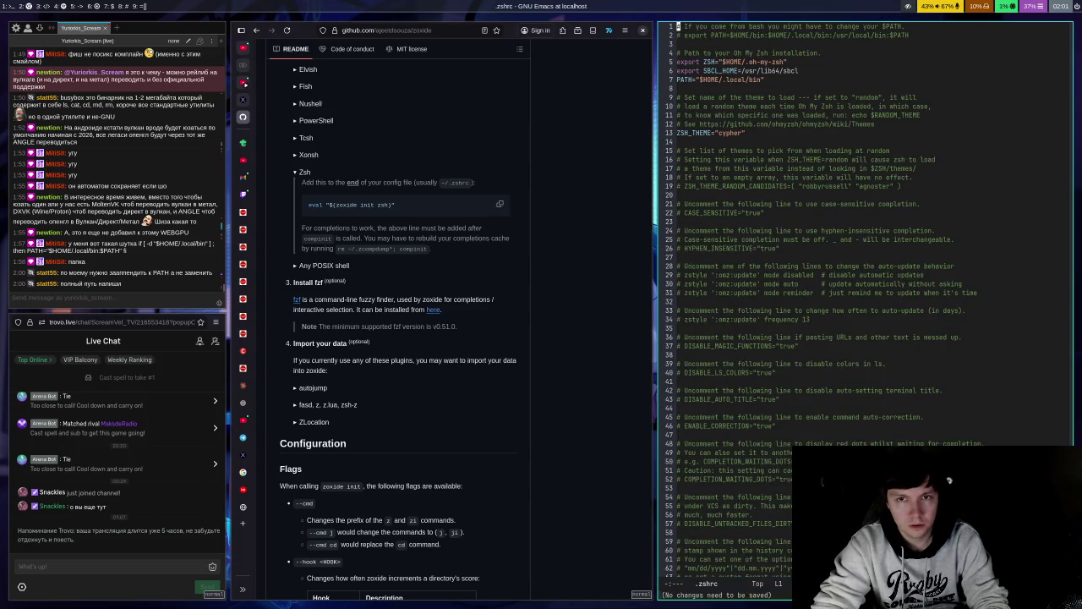
key(alt+greater)
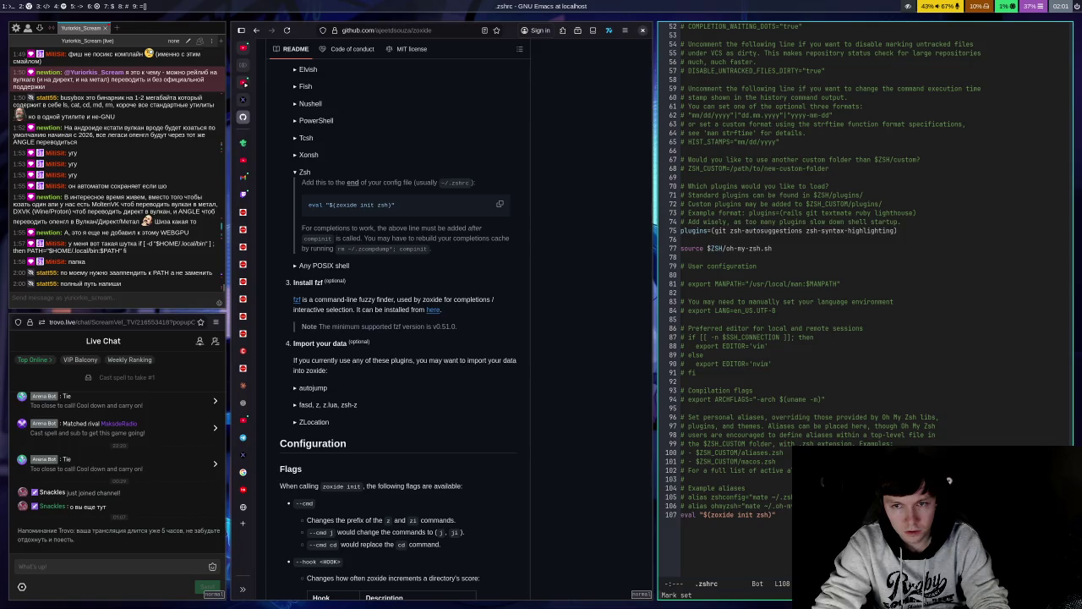
key(alt+less)
key(ctrl+x)
key(ctrl+s)
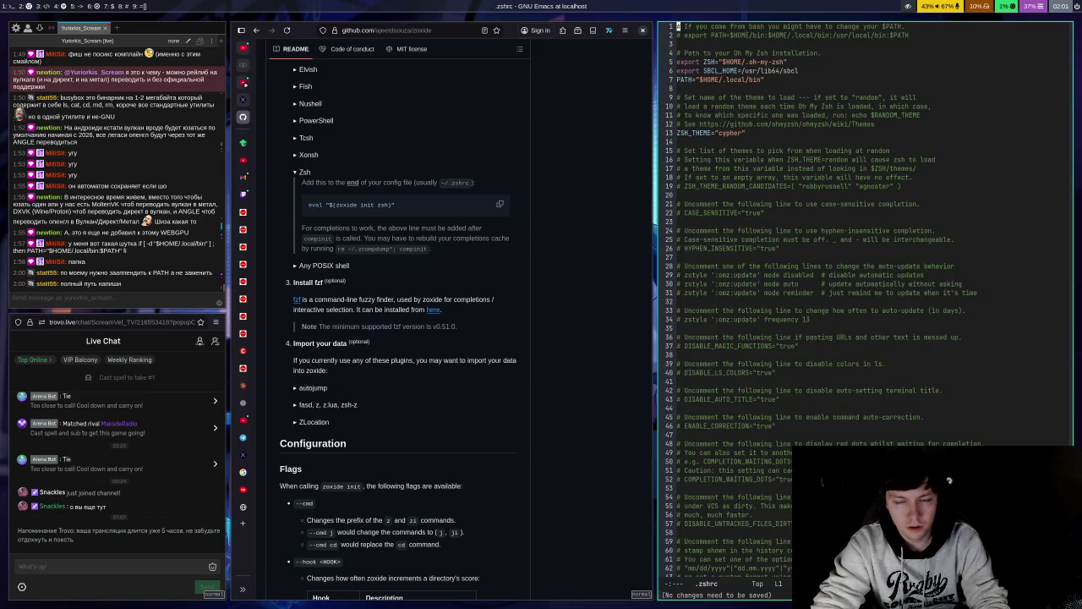
key(super+Return)
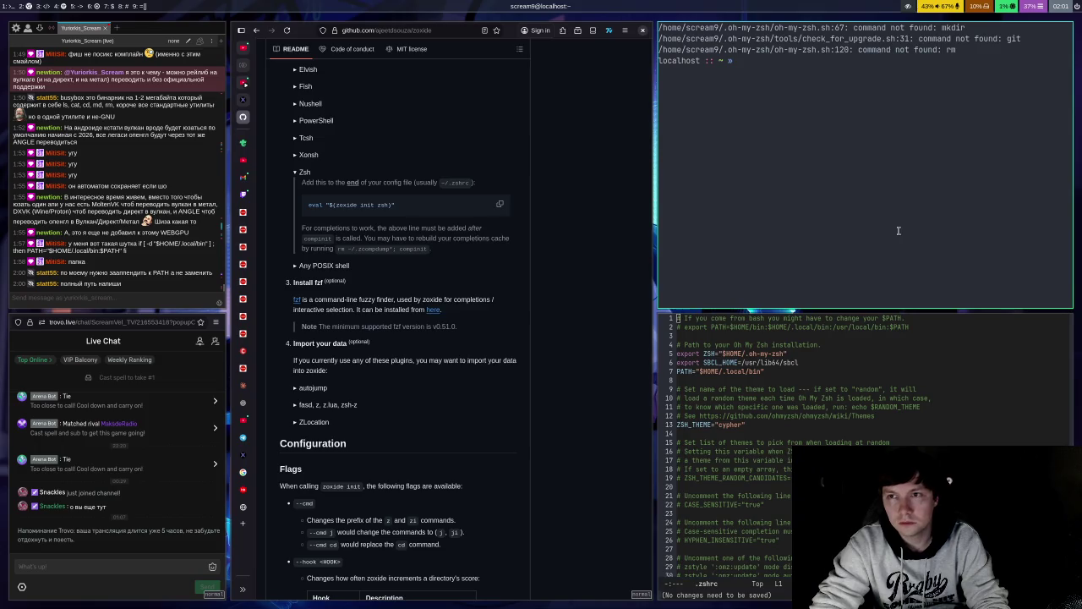
key(ctrl+d)
Step: Comment the line out as #PATH="$HOME/.local/bin", save, and test again in a new terminal
key(Down)
key(Down)
key(Down)
key(Down)
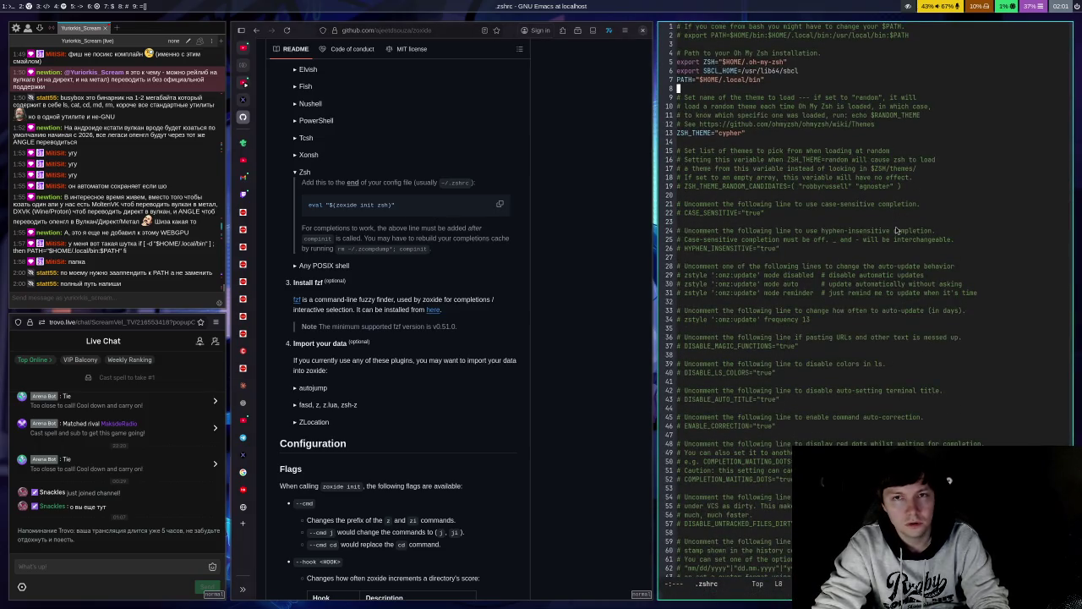
click(681, 79)
key(ctrl+x)
key(ctrl+s)
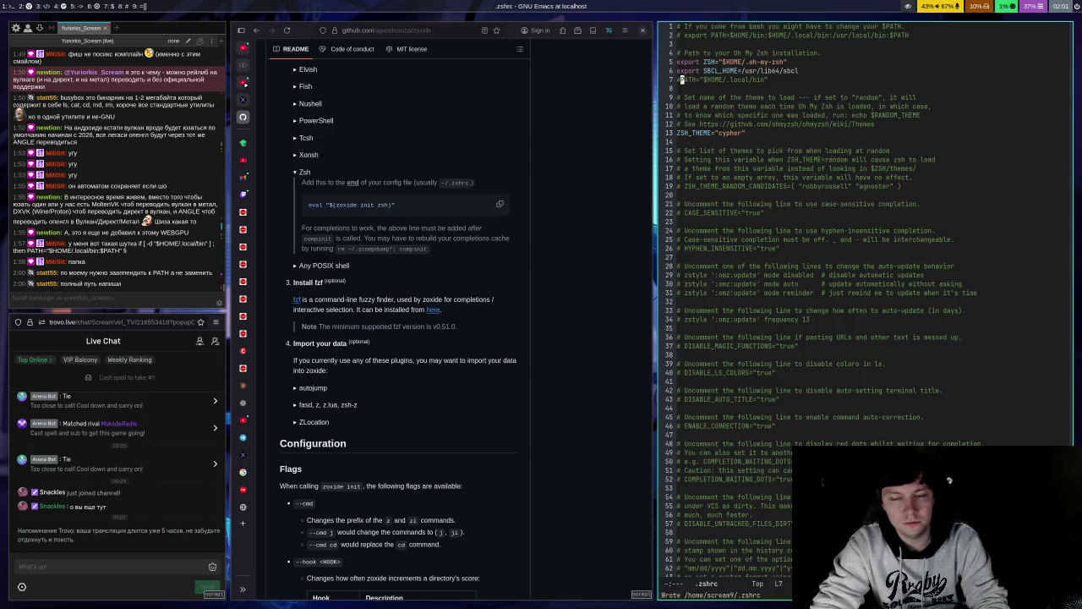
key(super+Return)
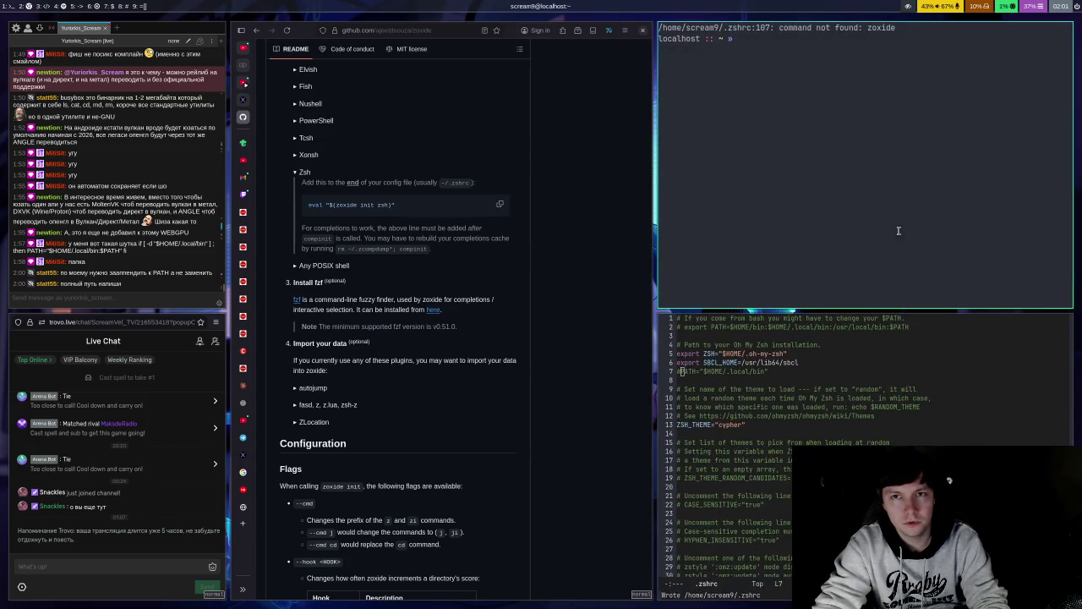
key(ctrl+d)
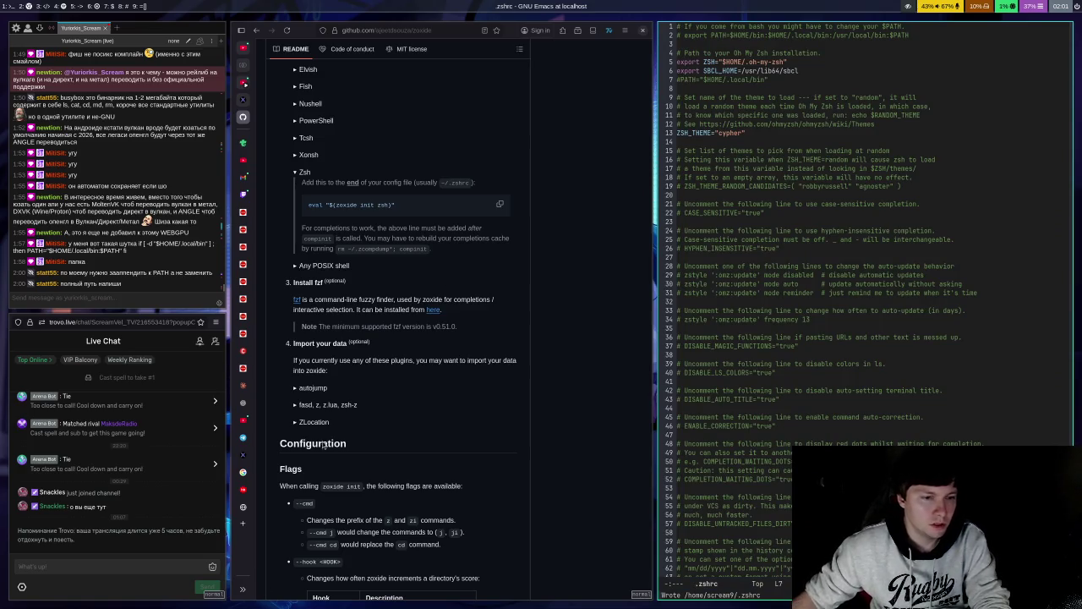
Step: Ask Claude in Russian 'Как добавить к PATH папку?', then go back to Emacs and uncomment the PATH line
click(242, 385)
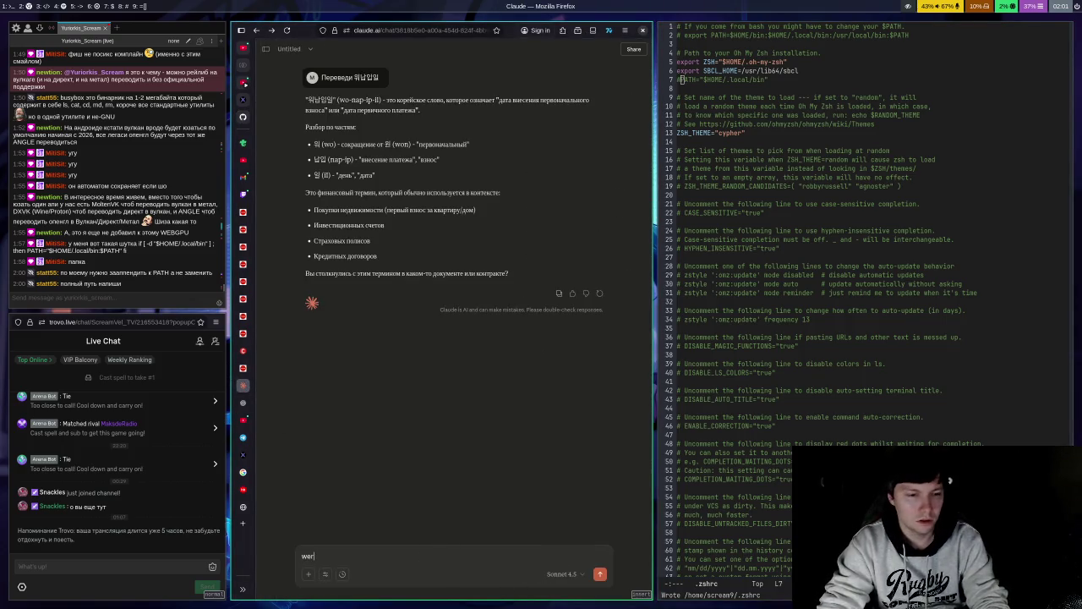
key(ctrl+space)
text(Ка)
text(ва)
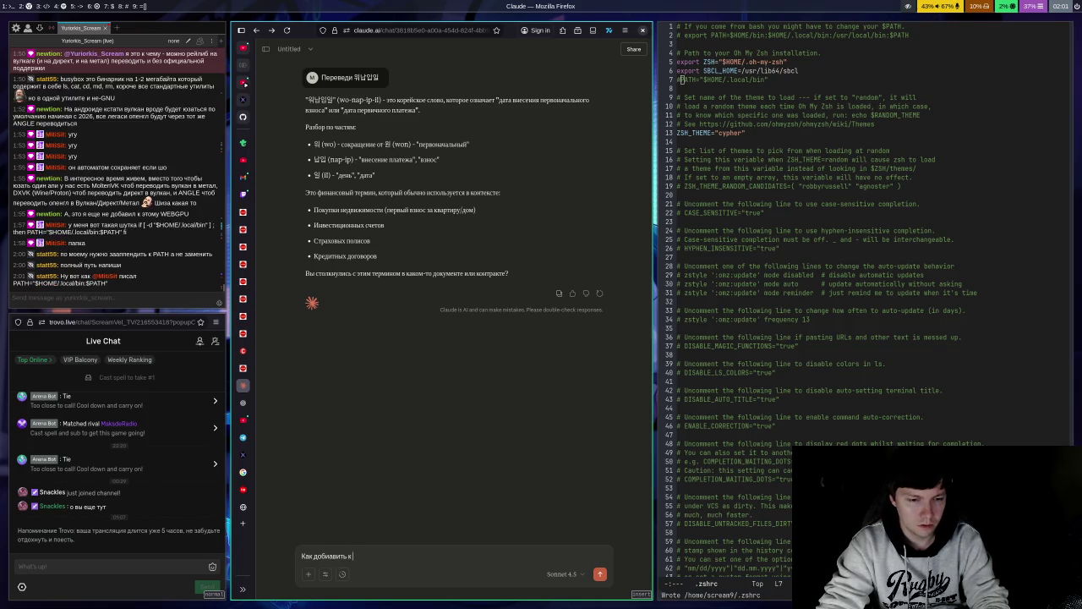
text(PATH)
key(ctrl+space)
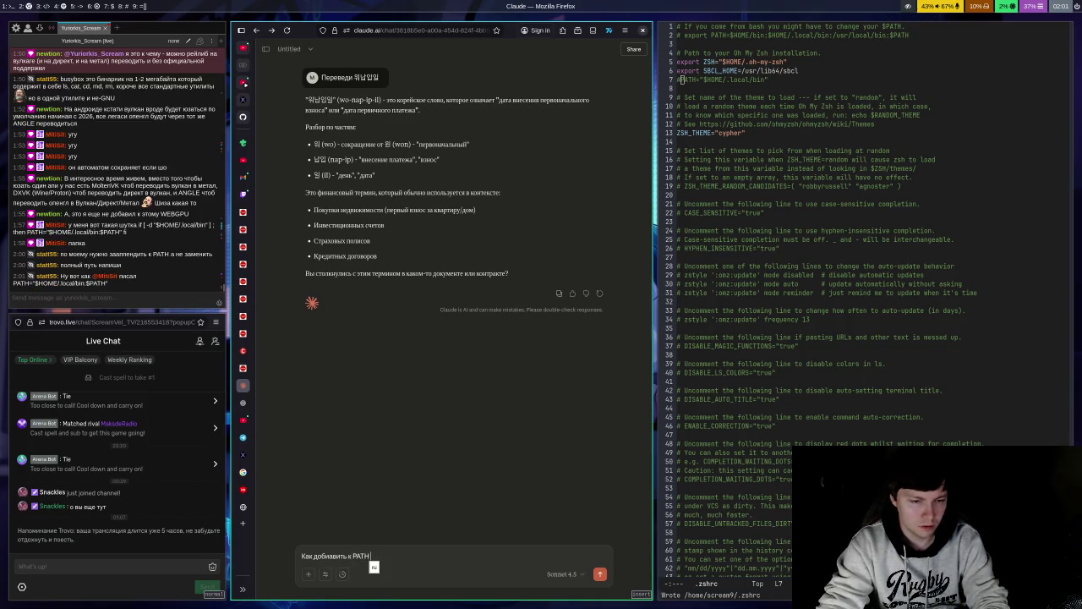
text(по)
text(?)
key(Return)
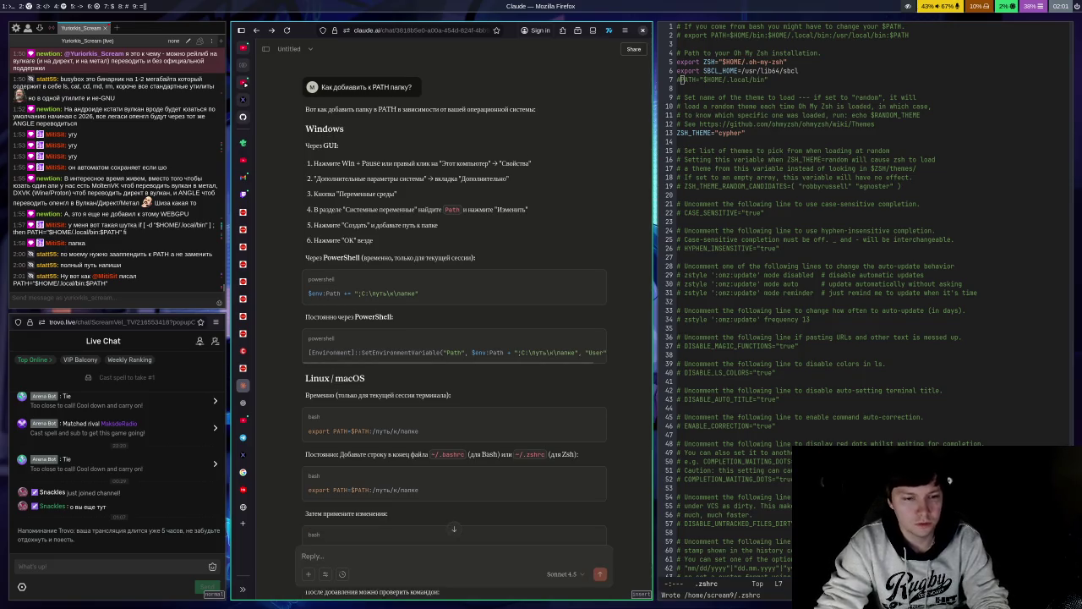
key(super+l)
key(Delete)
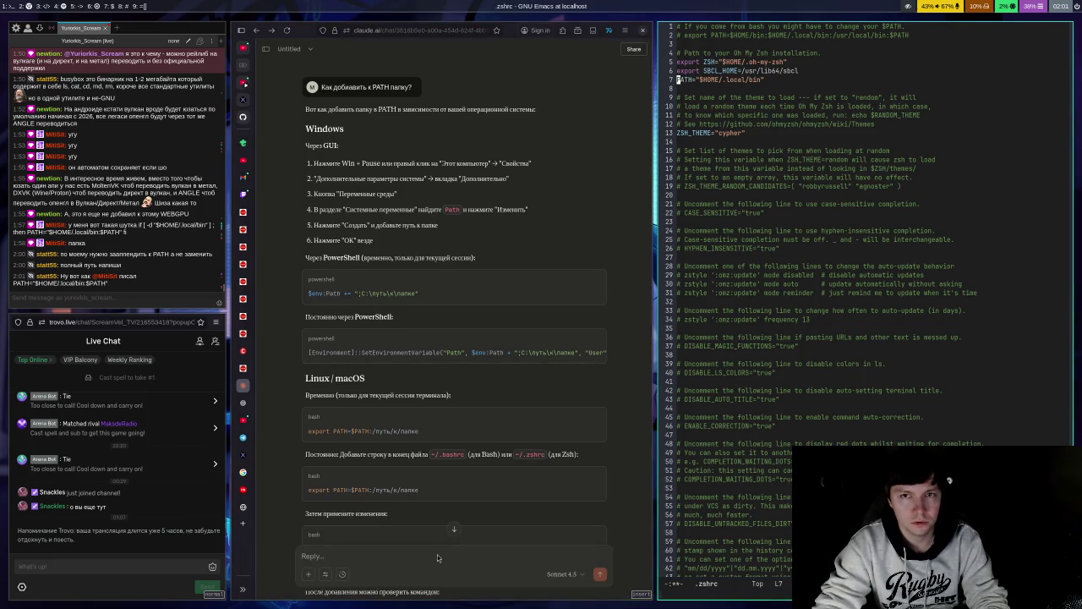
Step: Append :$PATH so line 7 reads PATH="$HOME/.local/bin:$PATH" and save .zshrc
key(alt+f)
key(alt+f)
key(alt+f)
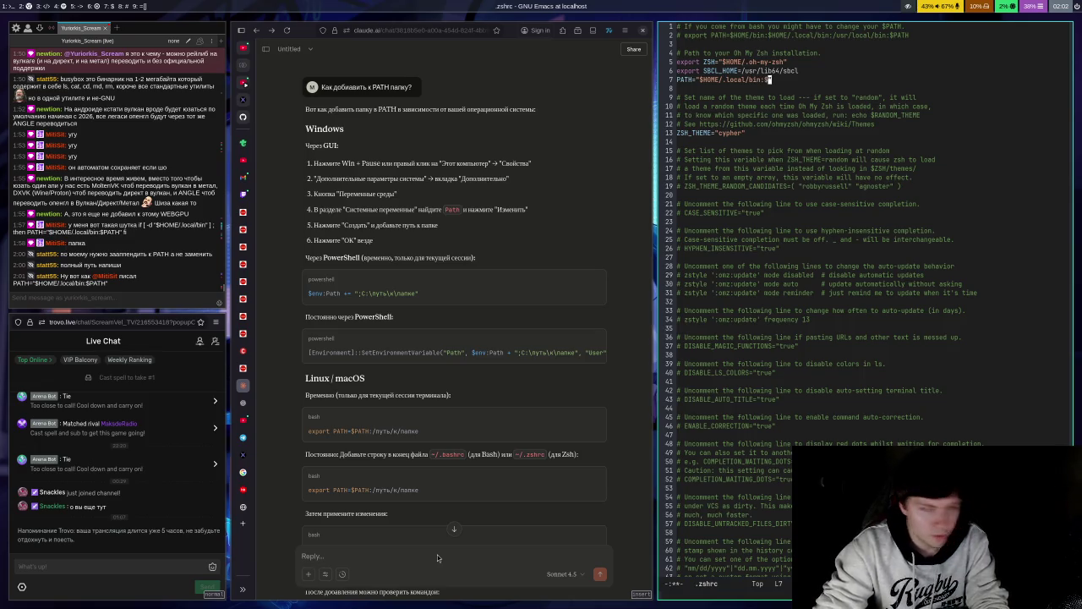
text(:$PATH)
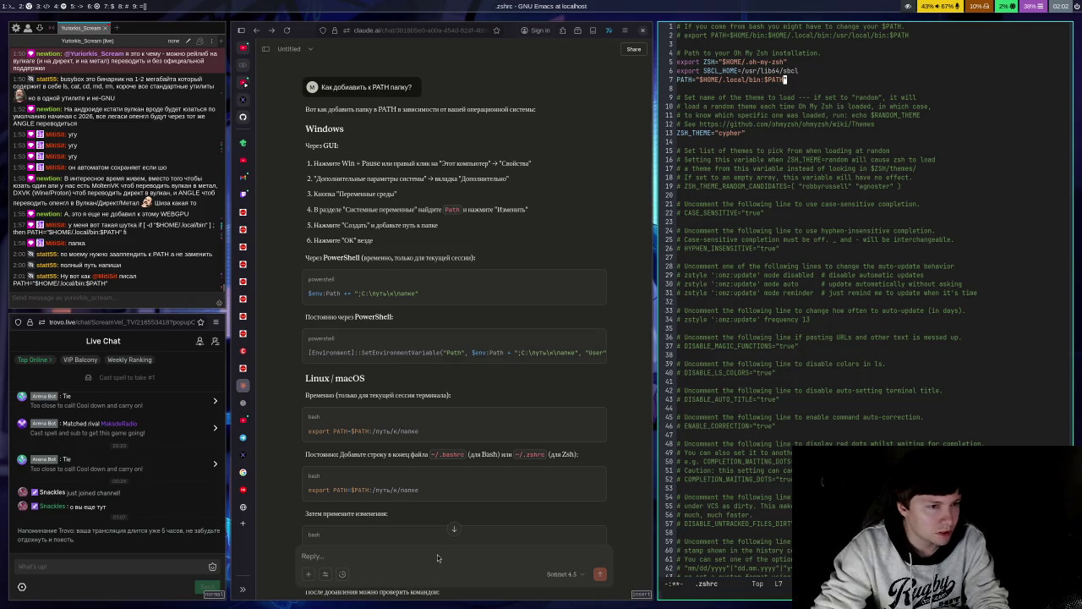
key(ctrl+x)
key(ctrl+s)
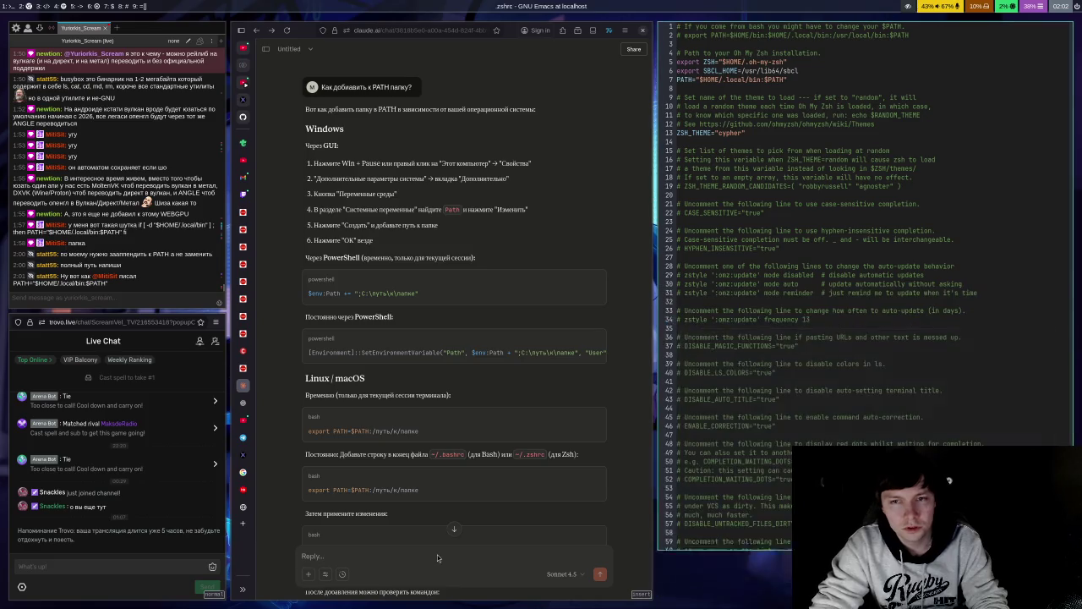
Step: Quit Emacs, confirming the exit prompt, and open a fresh terminal
key(ctrl+x)
key(ctrl+c)
key(y)
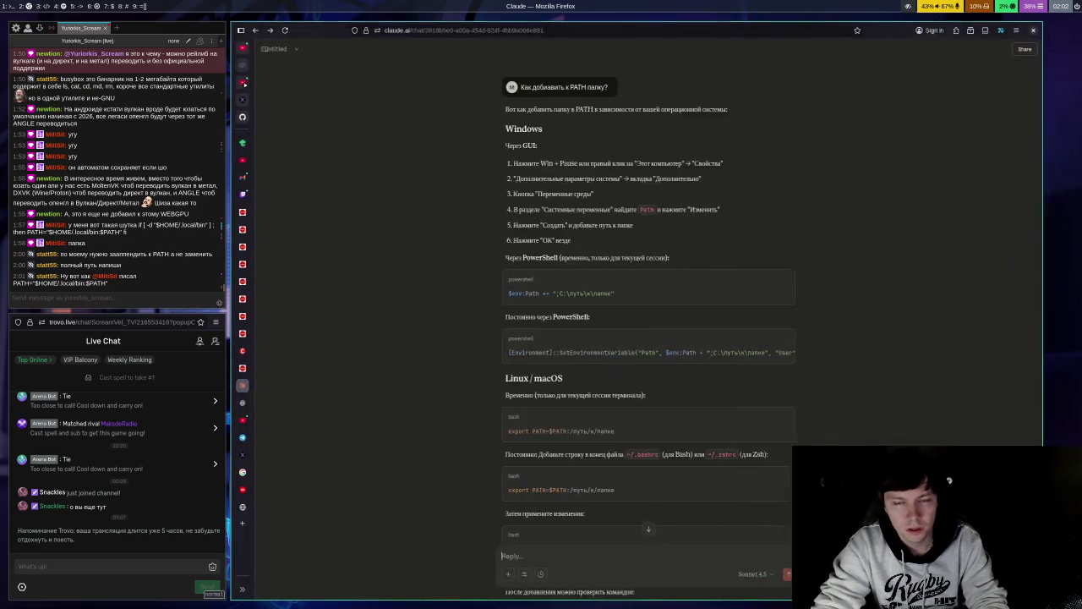
key(super+Return)
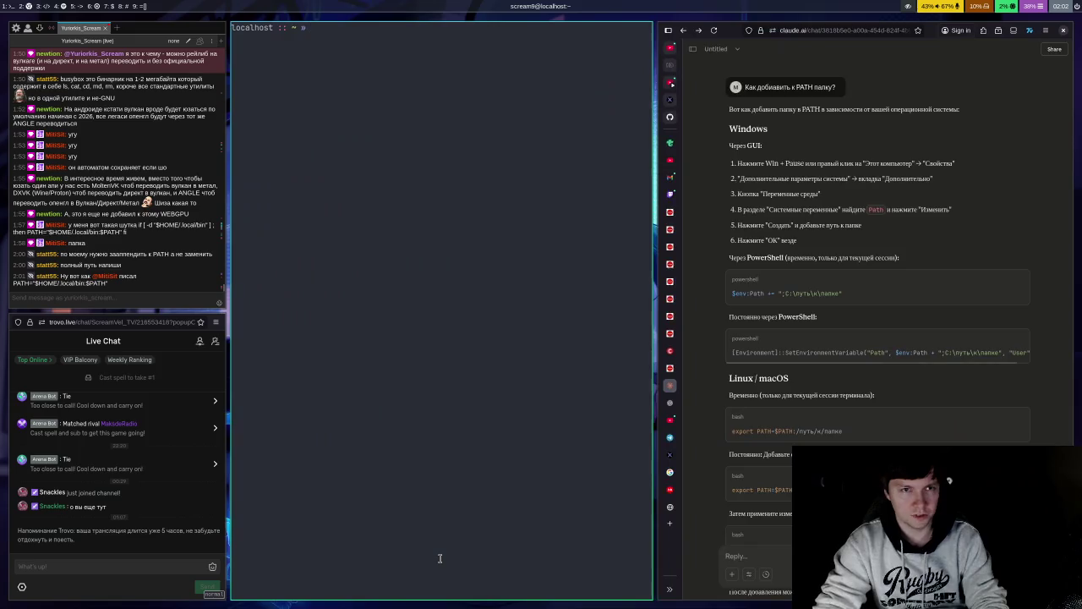
Step: List the z-completions in zsh to confirm zoxide is now available
text(z)
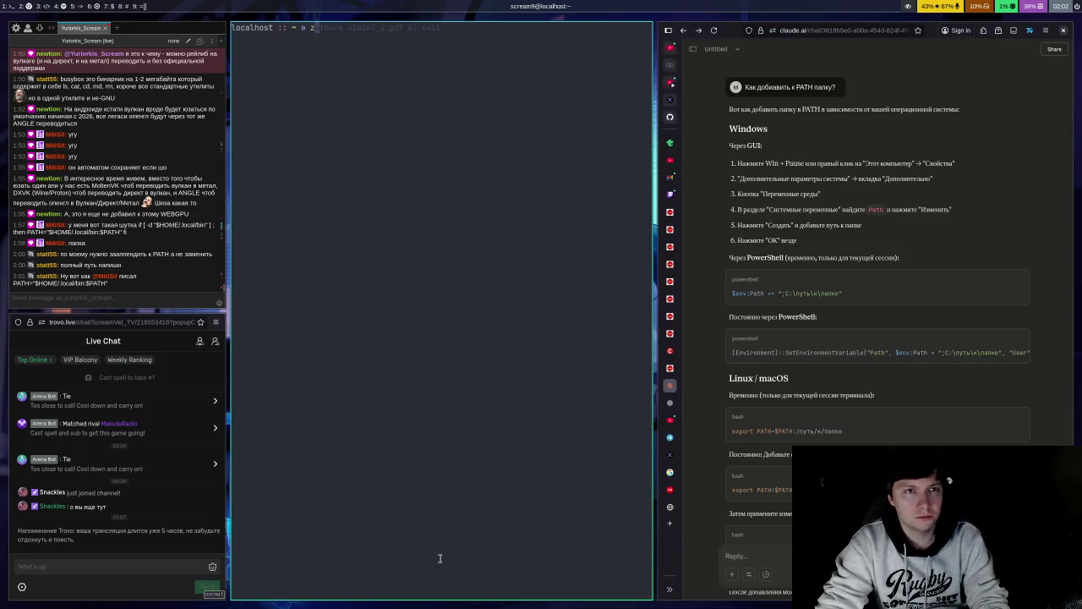
key(Tab)
key(BackSpace)
Step: Bring up the zoxide GitHub README at the top in Firefox, then return to the terminal
click(735, 556)
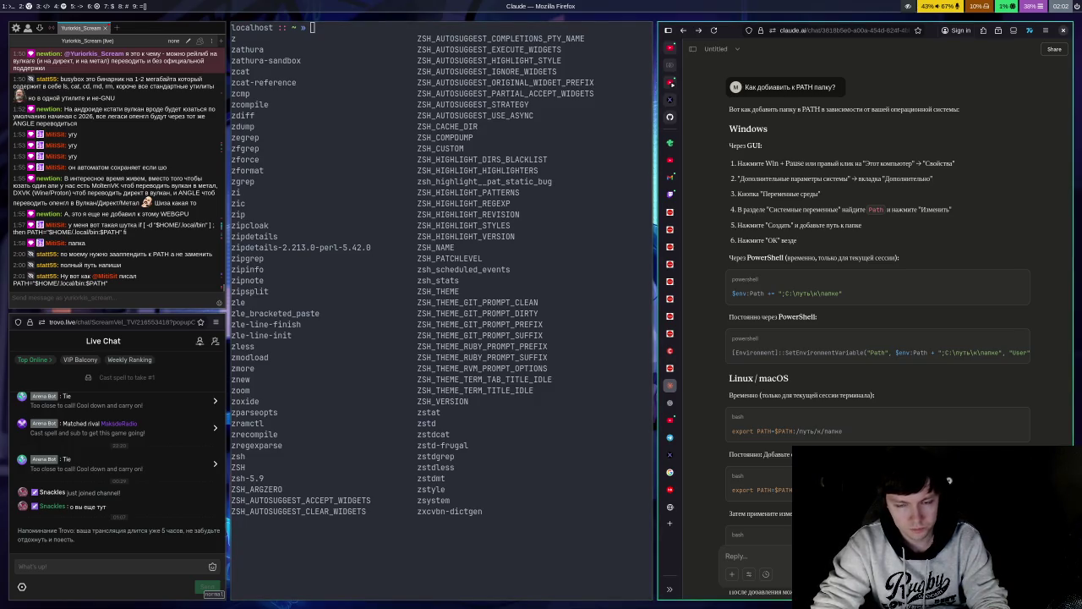
key(ctrl+Tab)
key(ctrl+Tab)
key(ctrl+Tab)
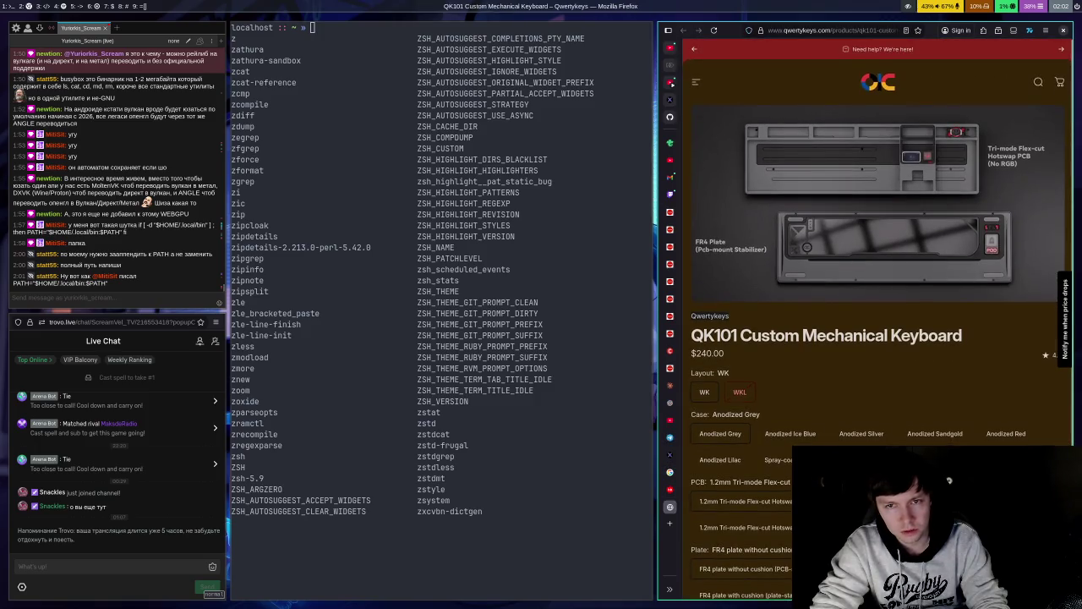
key(ctrl+shift+Tab)
key(ctrl+shift+Tab)
key(ctrl+shift+Tab)
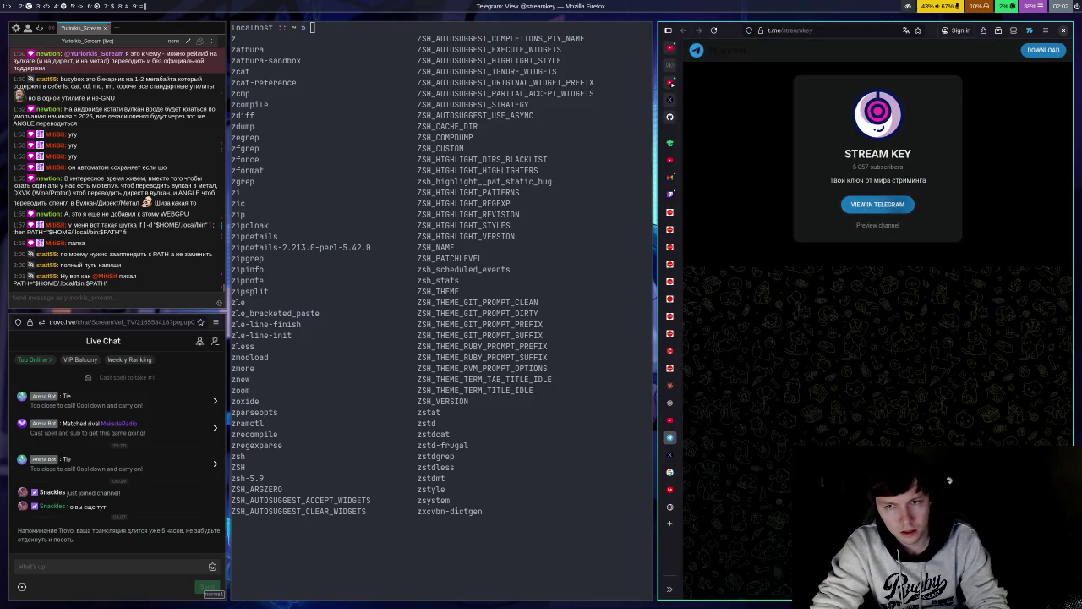
key(ctrl+shift+Tab)
key(ctrl+shift+Tab)
key(ctrl+shift+Tab)
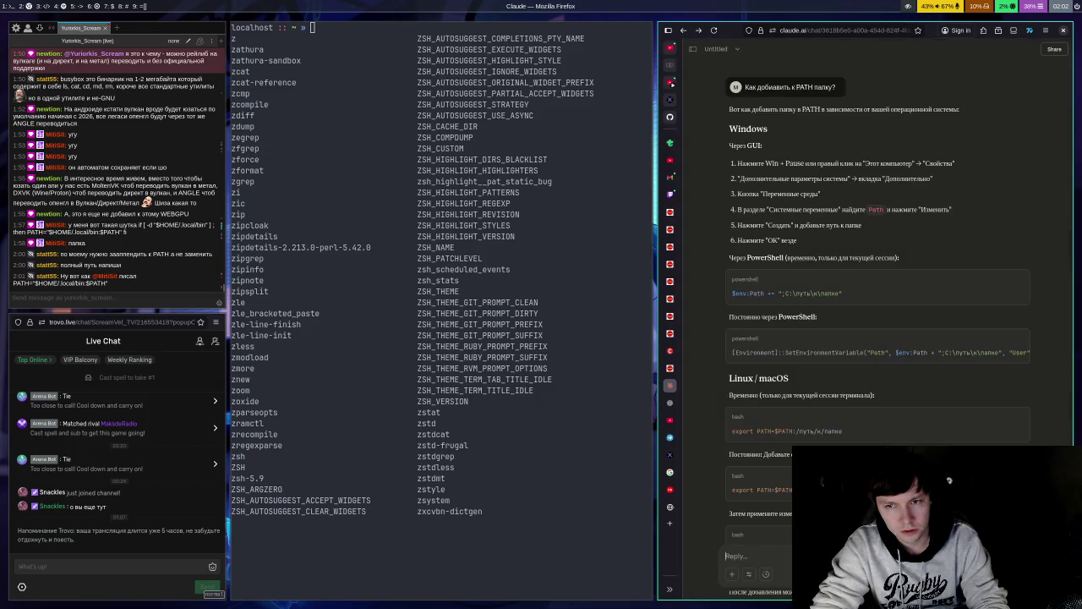
key(ctrl+shift+Tab)
key(ctrl+shift+Tab)
key(ctrl+shift+Tab)
key(alt+5)
scroll(873, 258, up, 10)
scroll(872, 264, up, 9)
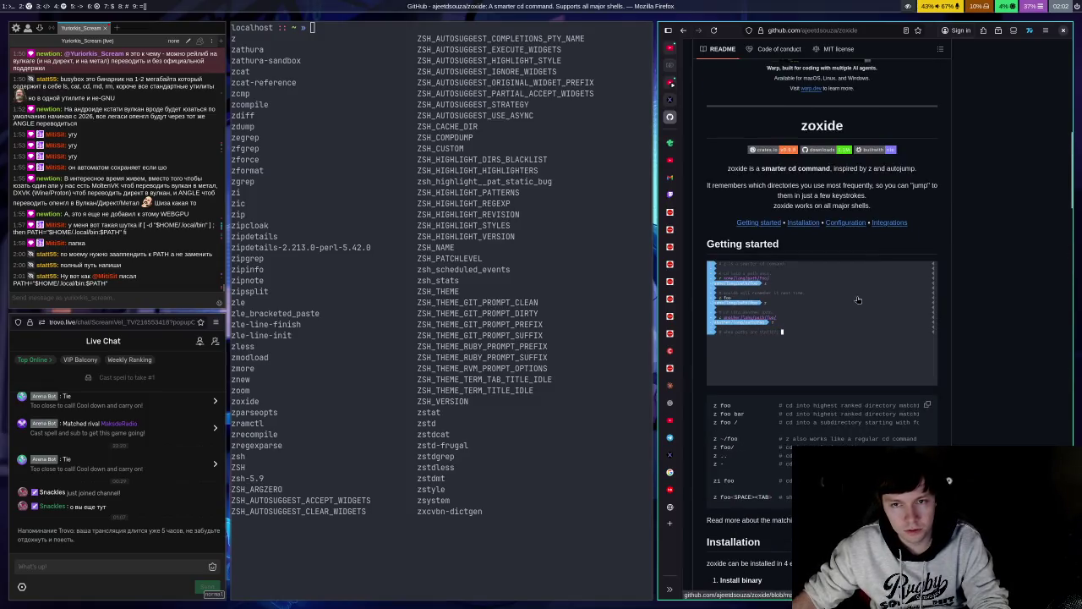
click(579, 555)
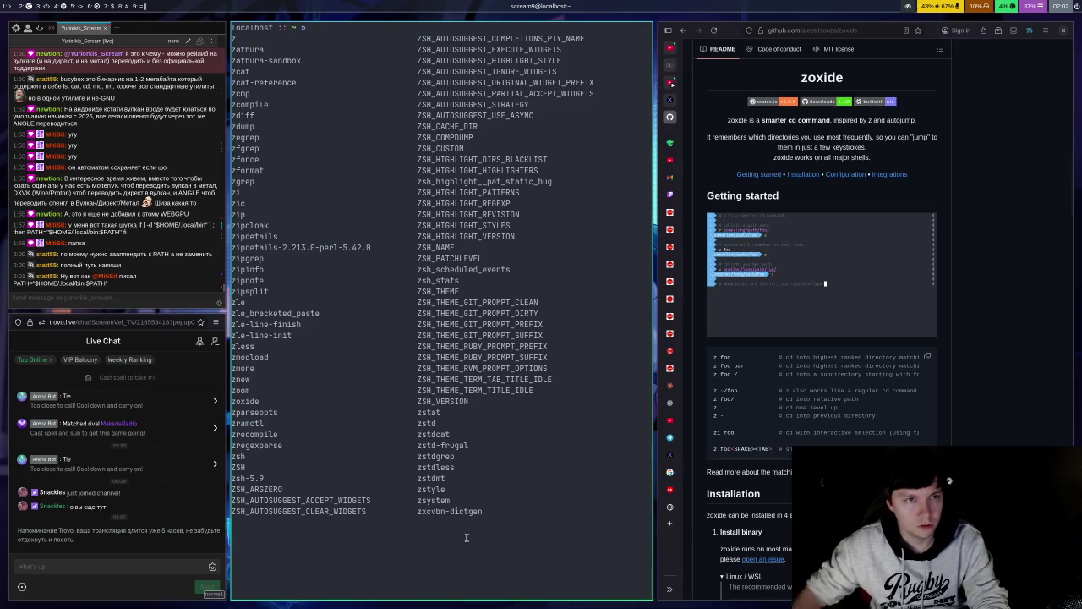
Step: Clear the terminal and list the home directory contents
text(clear)
key(Return)
text(ls)
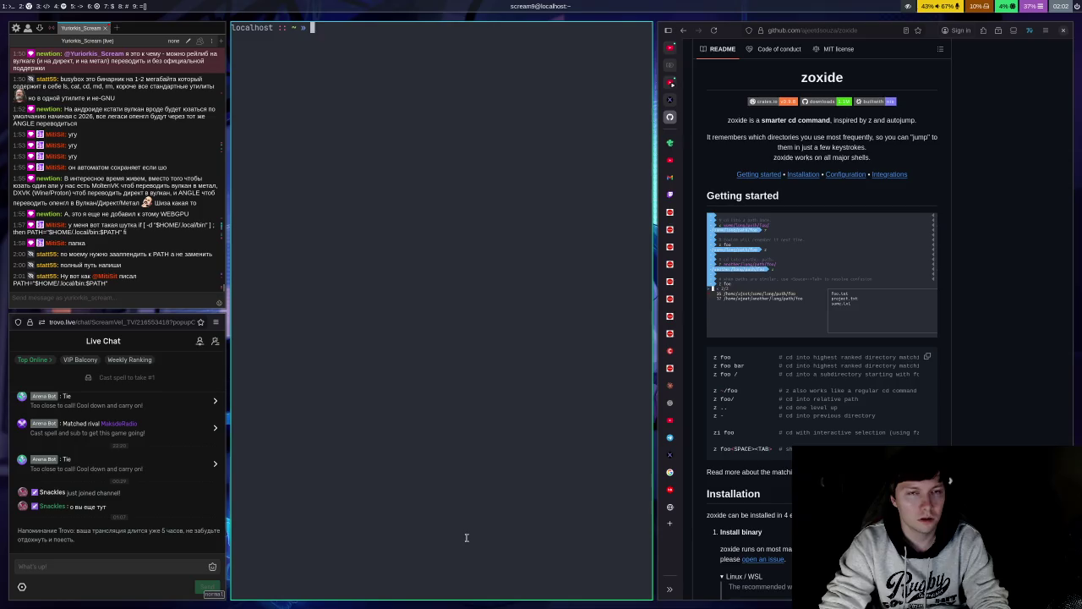
key(Return)
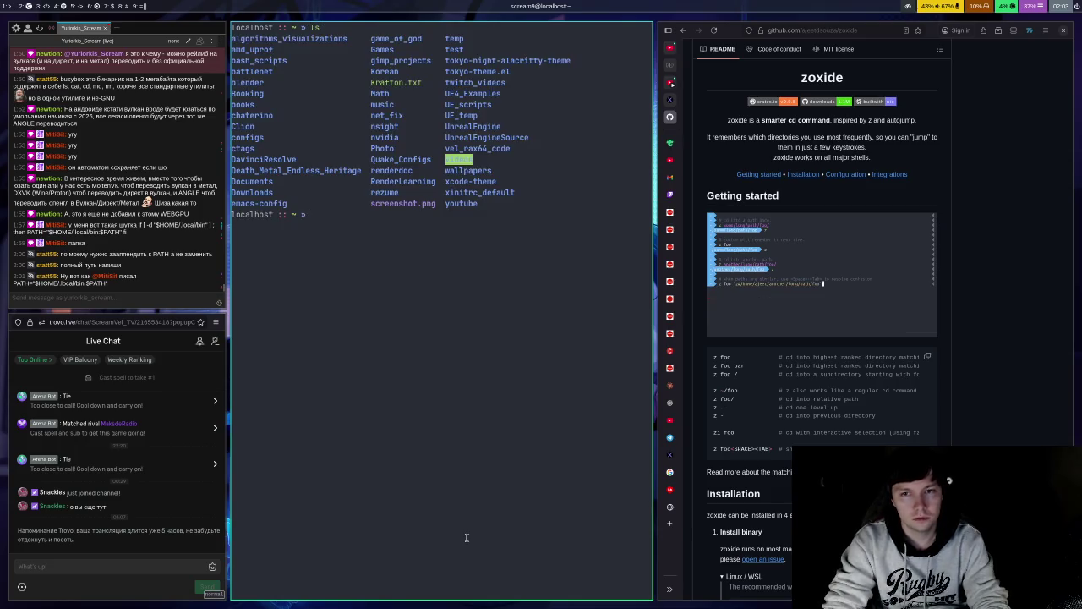
Step: Jump with z into vel_rax64_code/GLVMEngine/build using Tab completion
text(z vel_rax64_code/)
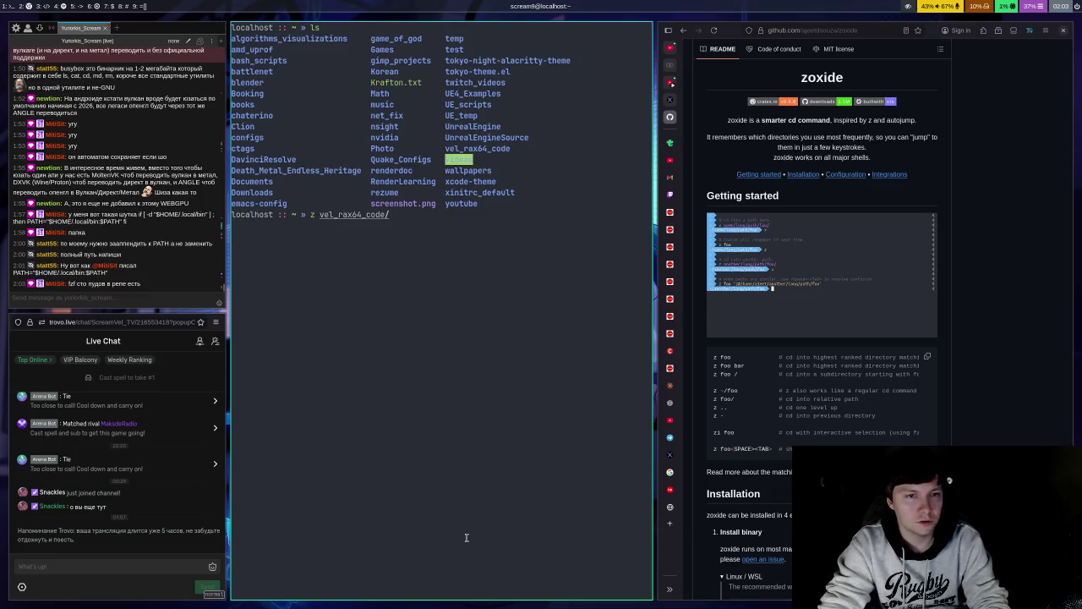
key(BackSpace)
key(BackSpace)
key(BackSpace)
text(cd)
key(BackSpace)
key(BackSpace)
key(BackSpace)
text(z)
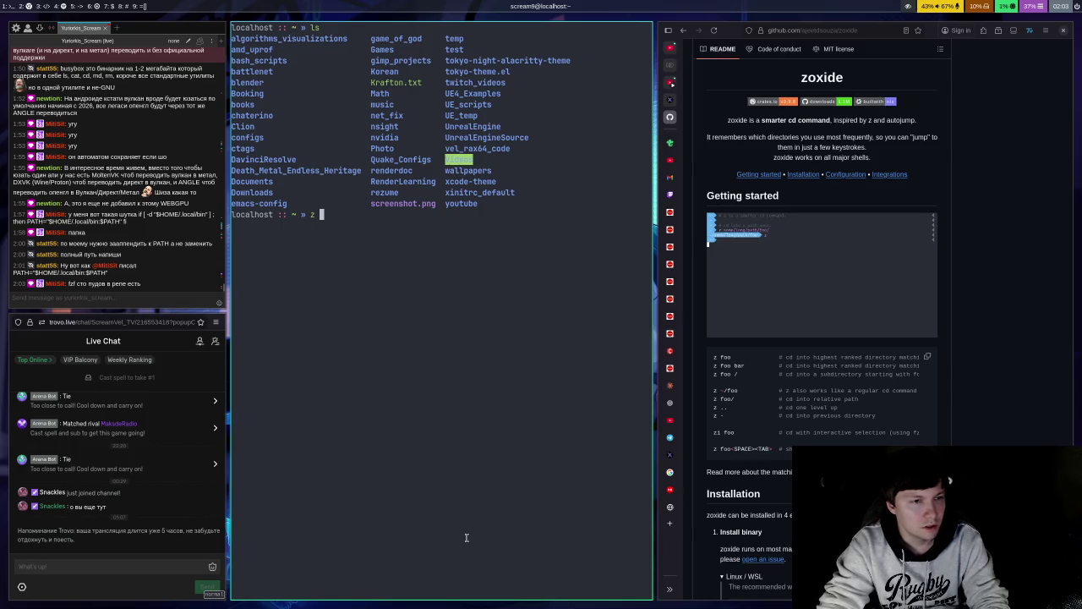
text(we)
key(BackSpace)
key(BackSpace)
text(ve)
key(Tab)
text(G)
key(Tab)
text(b)
key(Tab)
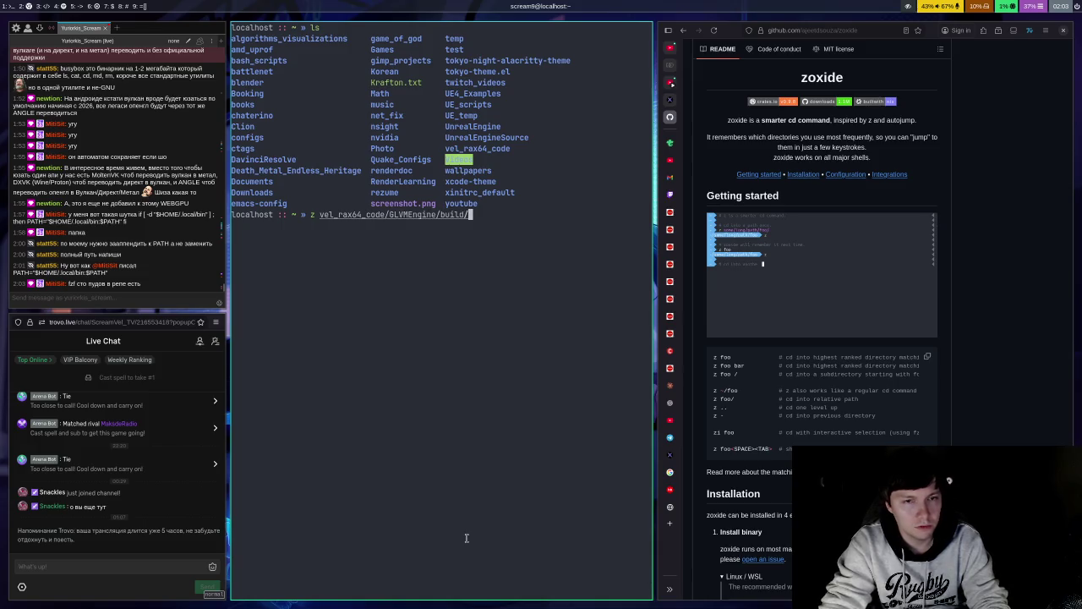
key(Return)
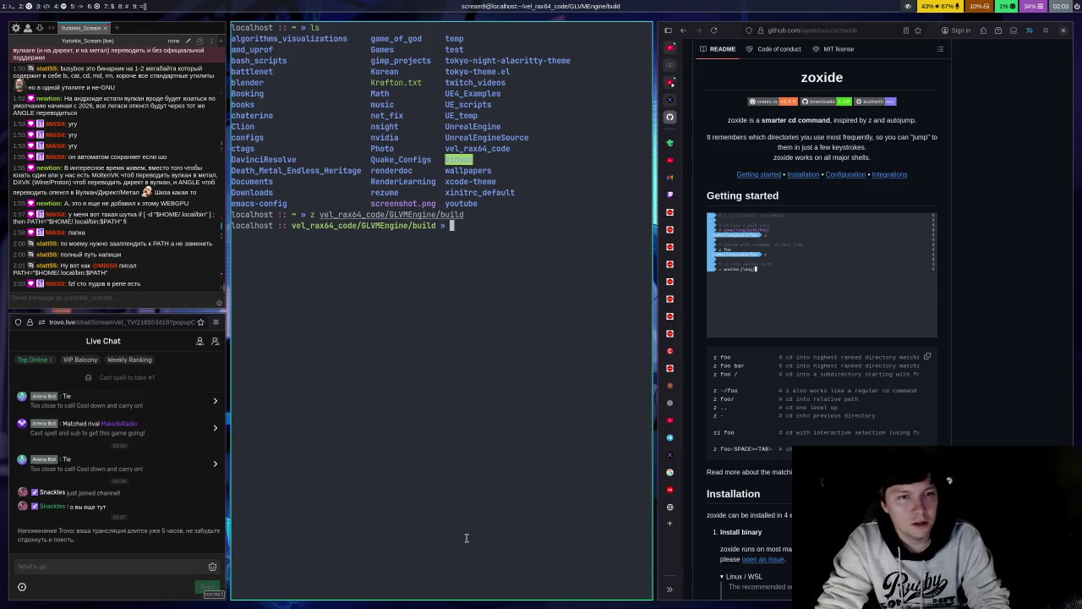
Step: Go back home with z, then jump back to the build folder with z build
text(za b)
key(BackSpace)
key(BackSpace)
key(BackSpace)
key(Return)
text(z )
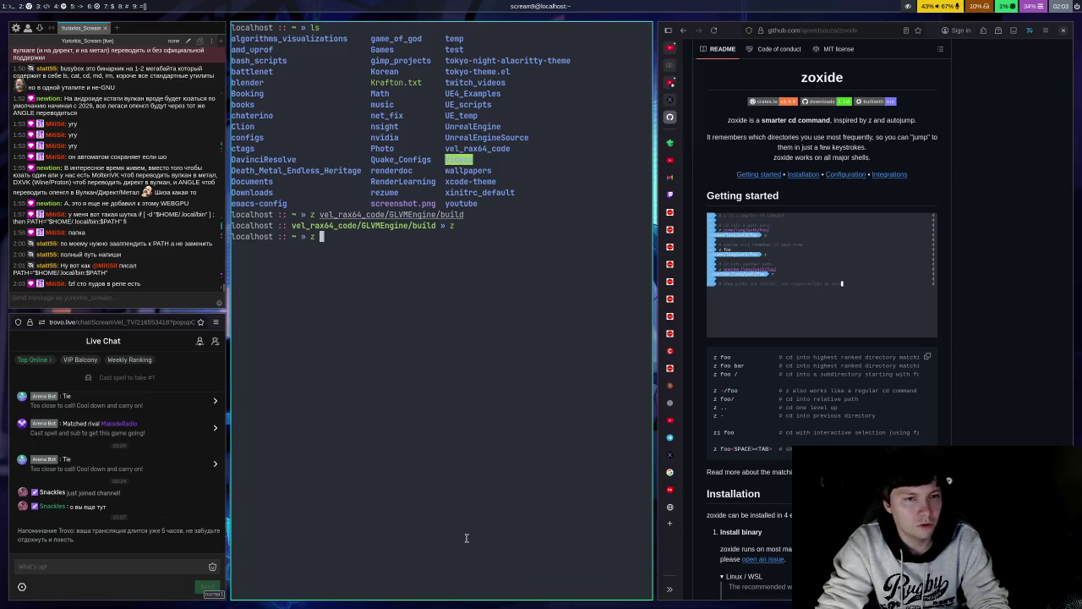
text(build)
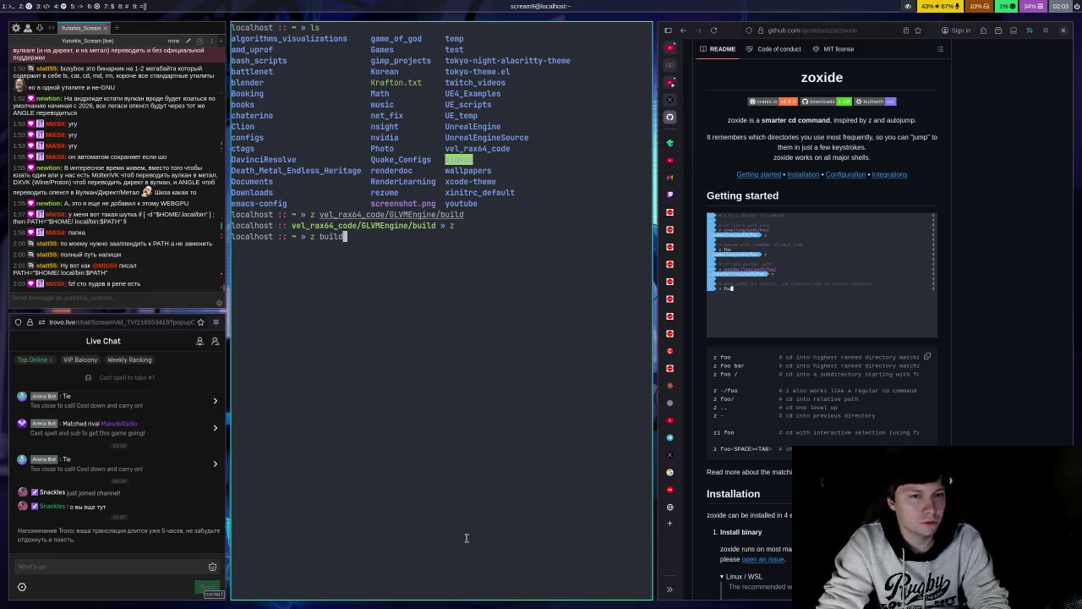
key(Return)
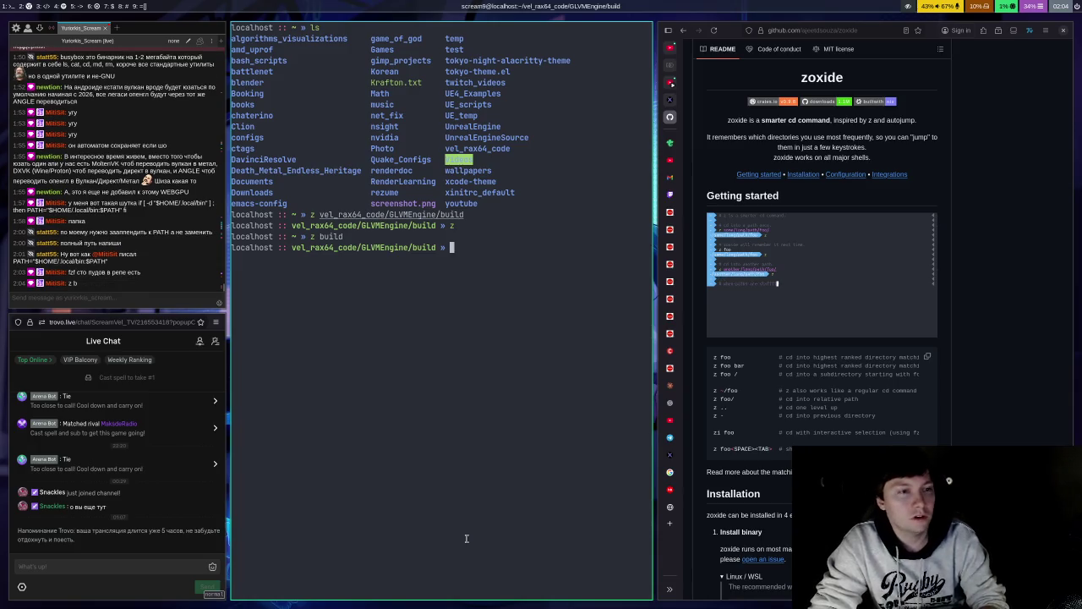
Step: Return home with z, jump to the build folder with z b, and return home
text(z)
key(Return)
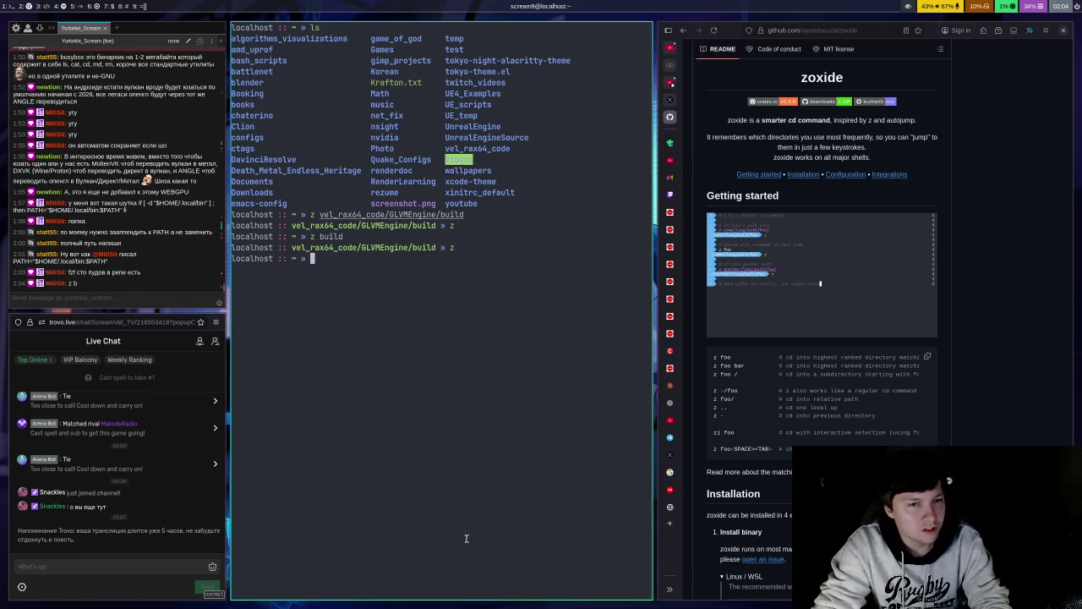
text(z b)
key(Return)
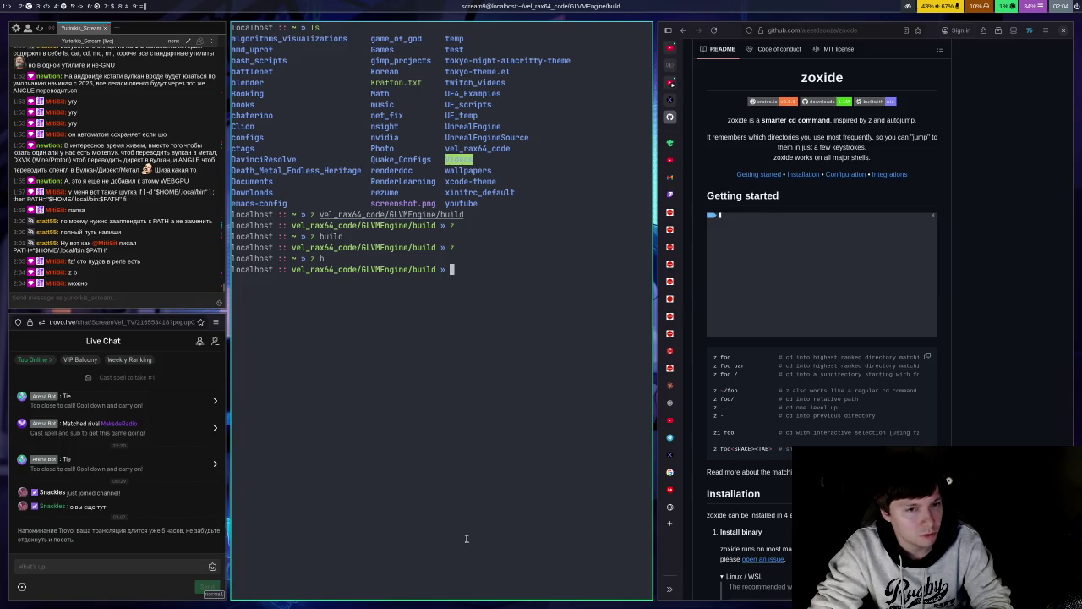
text(z)
key(Return)
Step: Try z v and tab-complete the vel_rax64_code/GLVMEngine/build path at the prompt
text(z v)
key(Return)
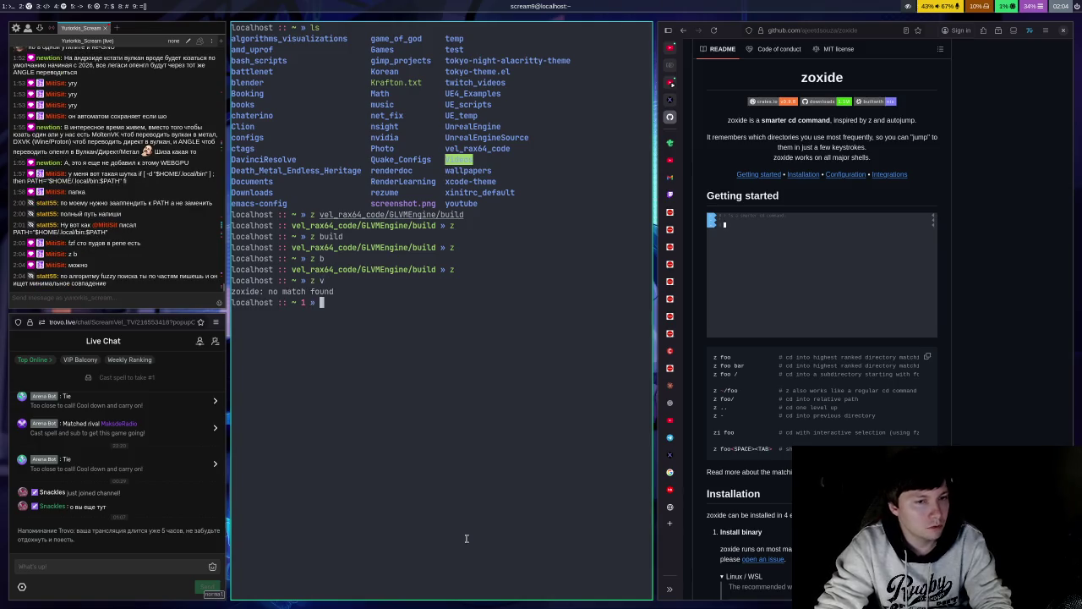
text(z vel)
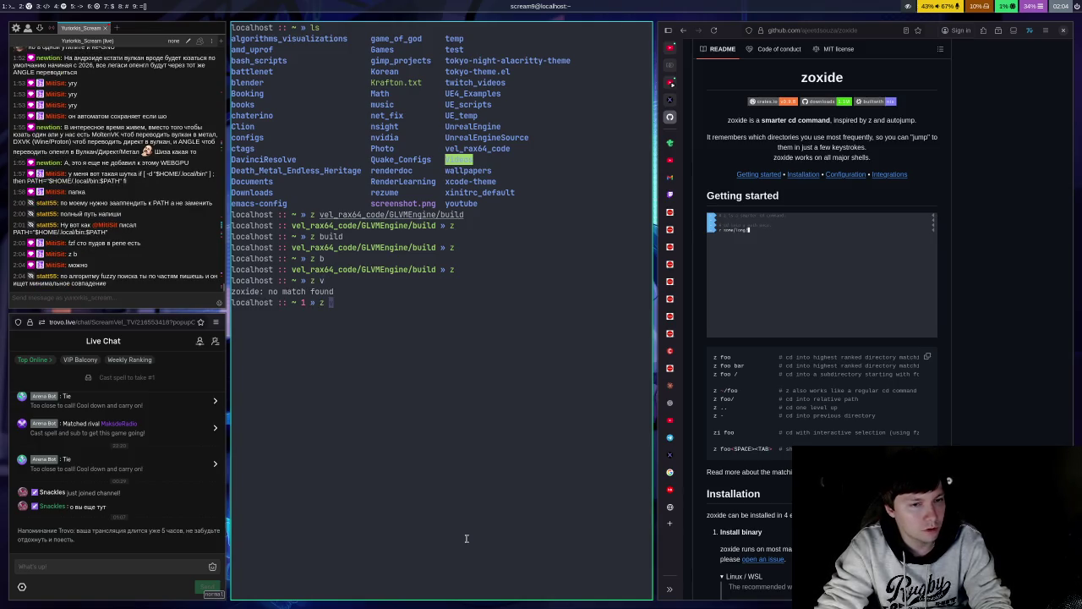
key(BackSpace)
key(BackSpace)
key(BackSpace)
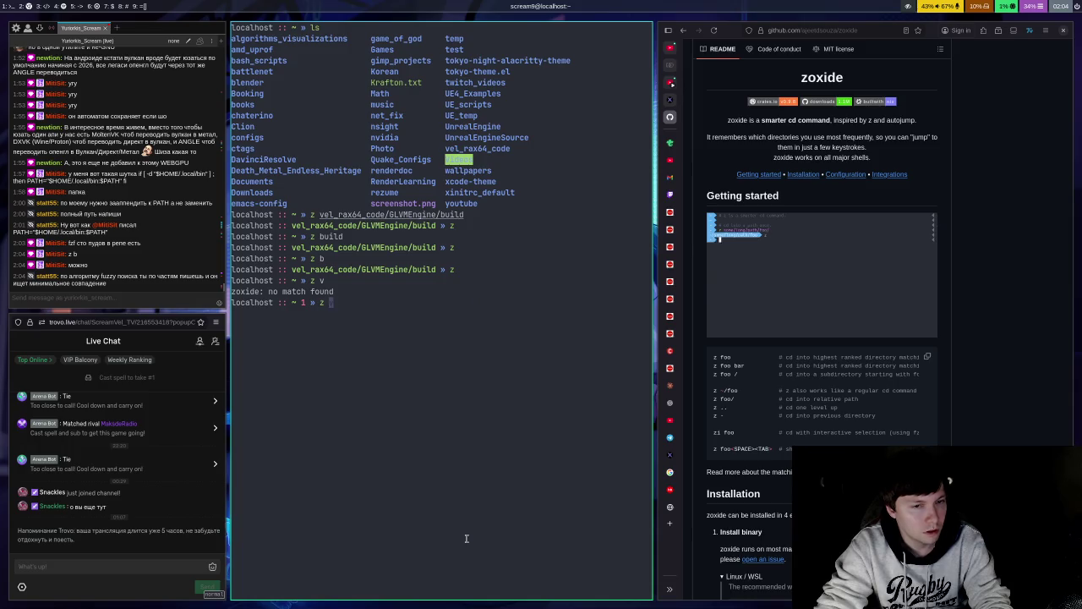
text(vel)
key(Tab)
key(Right)
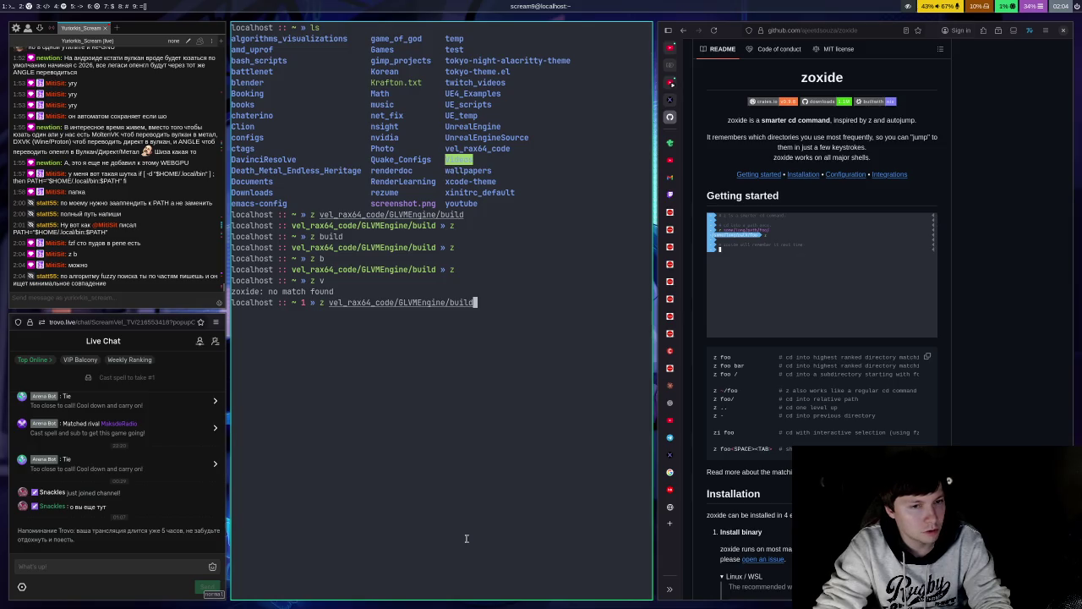
key(BackSpace)
key(BackSpace)
key(BackSpace)
key(BackSpace)
key(BackSpace)
key(BackSpace)
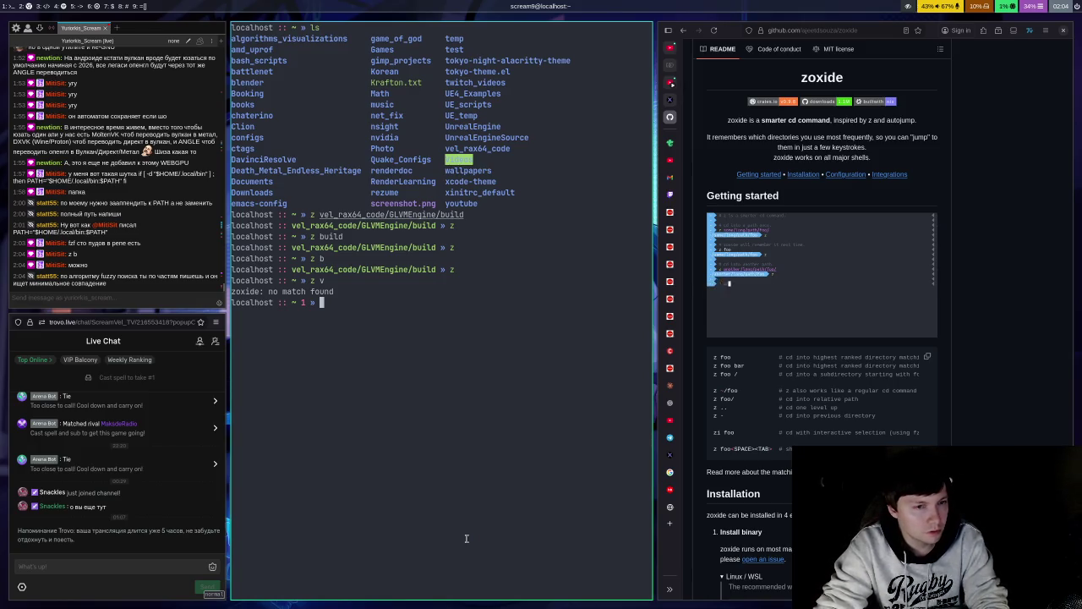
Step: Test zoxide jumps by the fragments v, ve, vel and GL, then by b
text(z vel)
key(BackSpace)
key(BackSpace)
key(Return)
text(z ve)
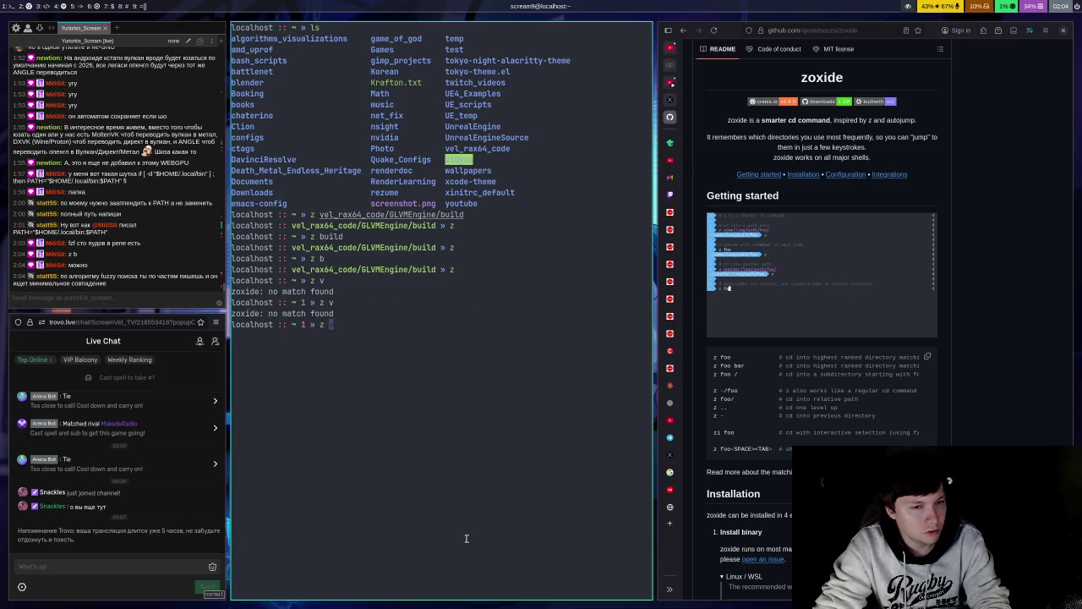
key(Return)
text(z vel)
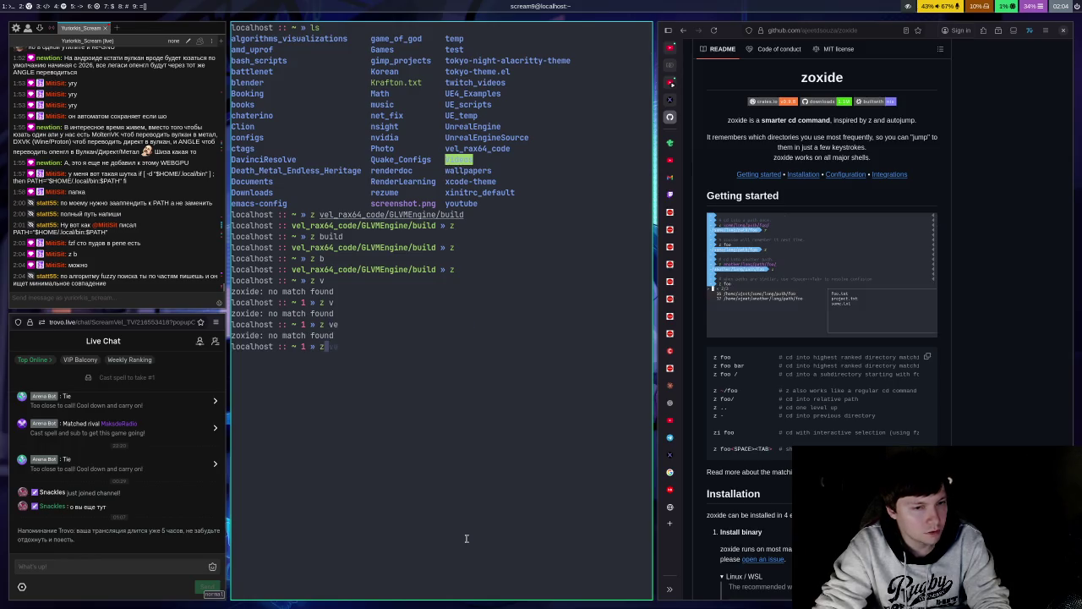
key(Return)
text(z GL)
key(Return)
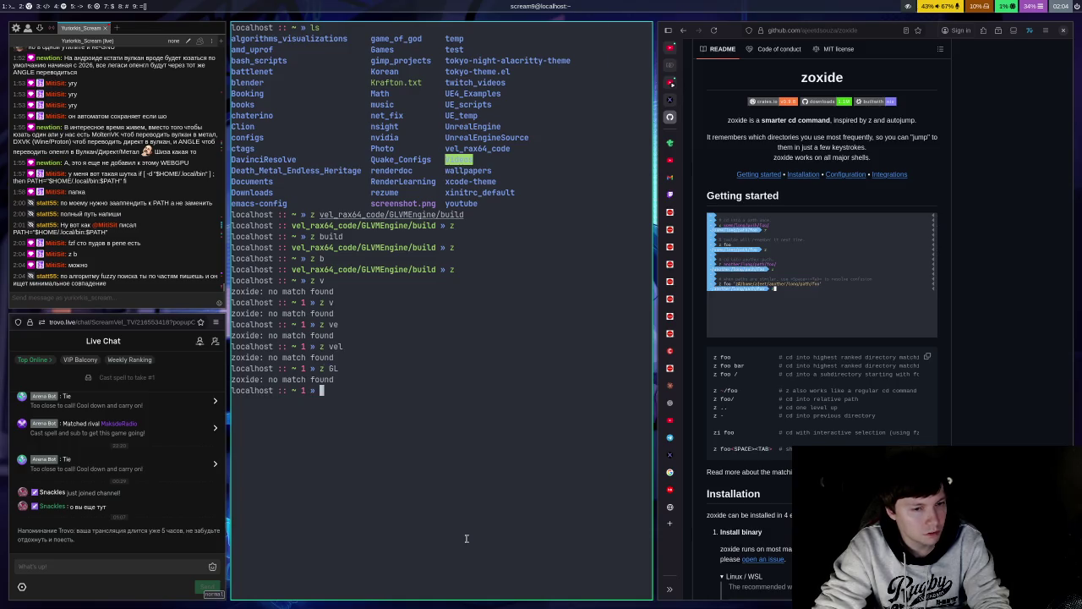
text(z b)
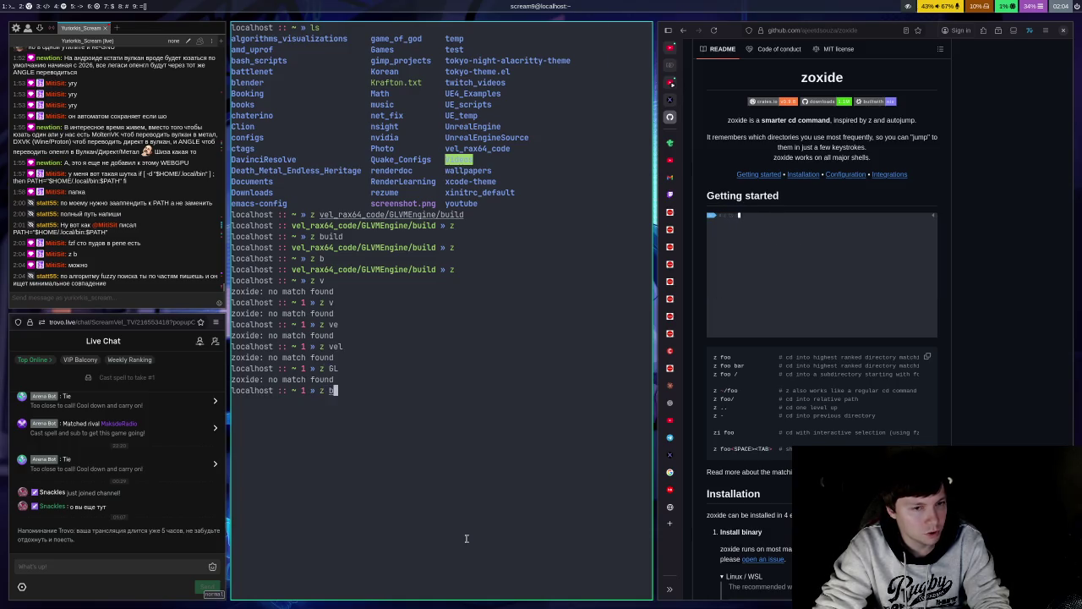
key(Return)
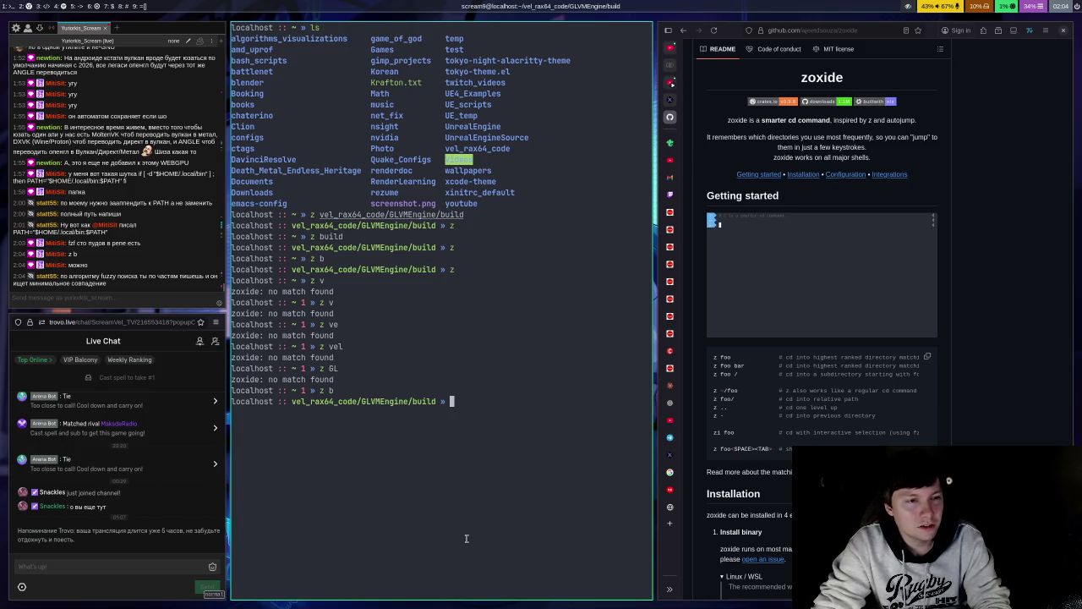
Step: Return home and cd into .config/hypr so zoxide learns it
text(z)
key(Return)
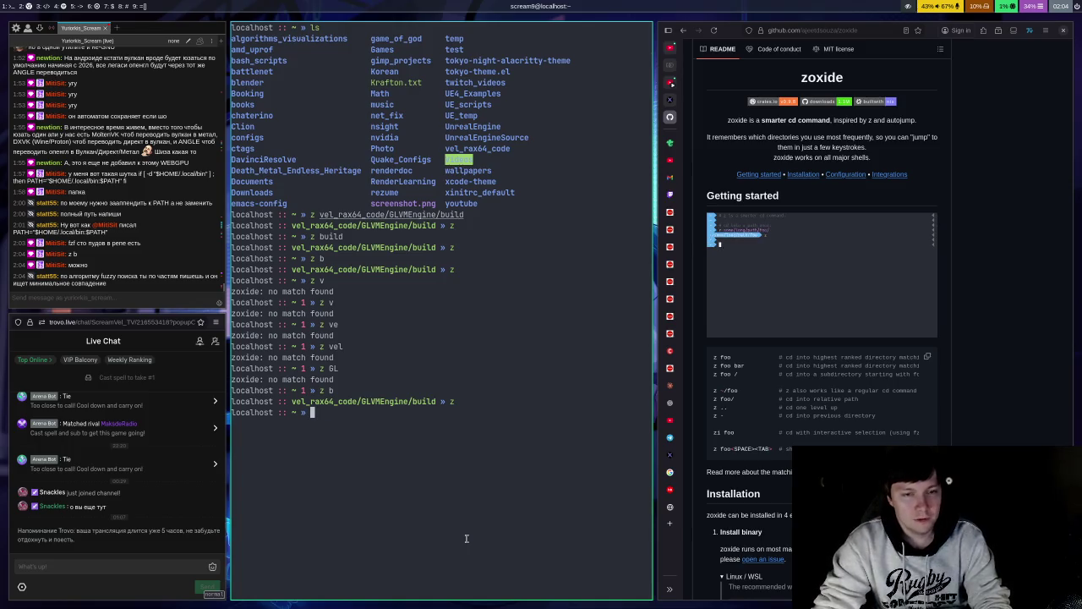
text(cd .config/)
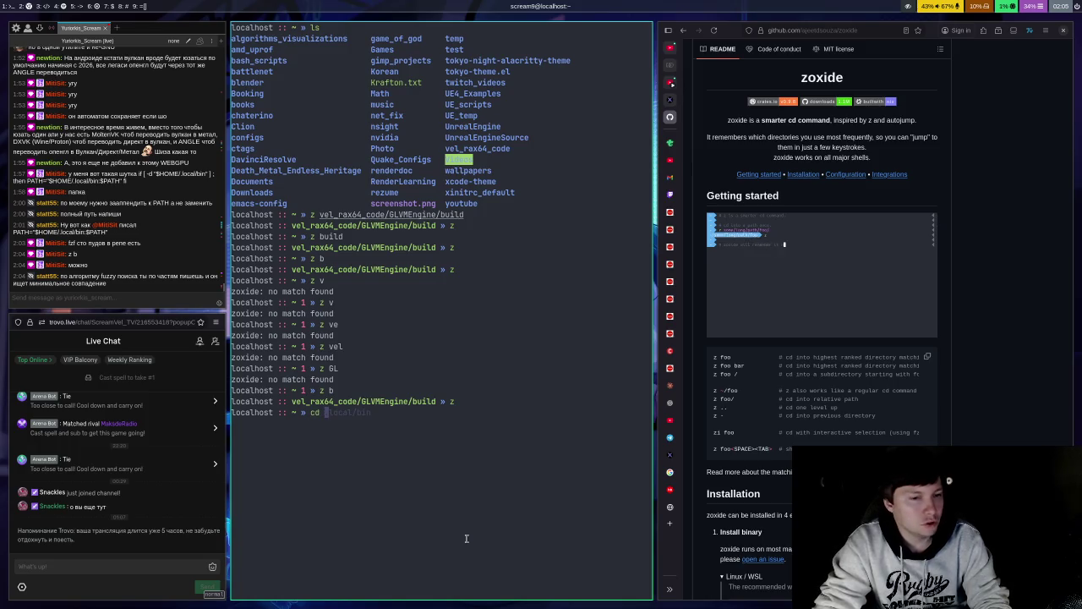
text(hypr/)
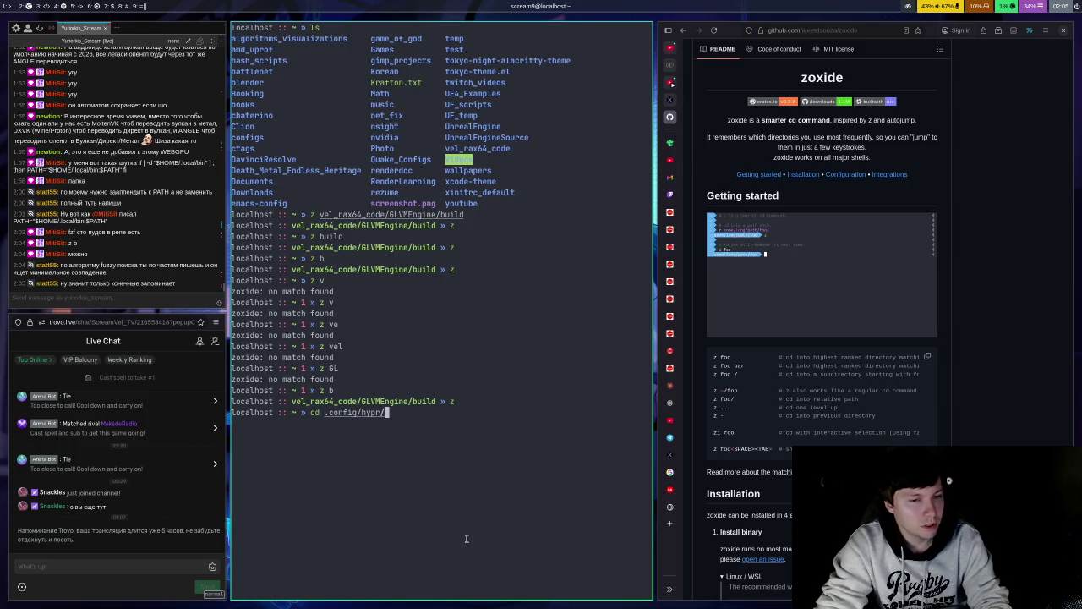
key(Return)
Step: Jump between home, ~/.config/hypr via z h, and the build folder via z b
text(z)
key(Return)
text(z h)
key(Return)
text(z)
key(Return)
text(z b)
key(Return)
text(z)
key(Return)
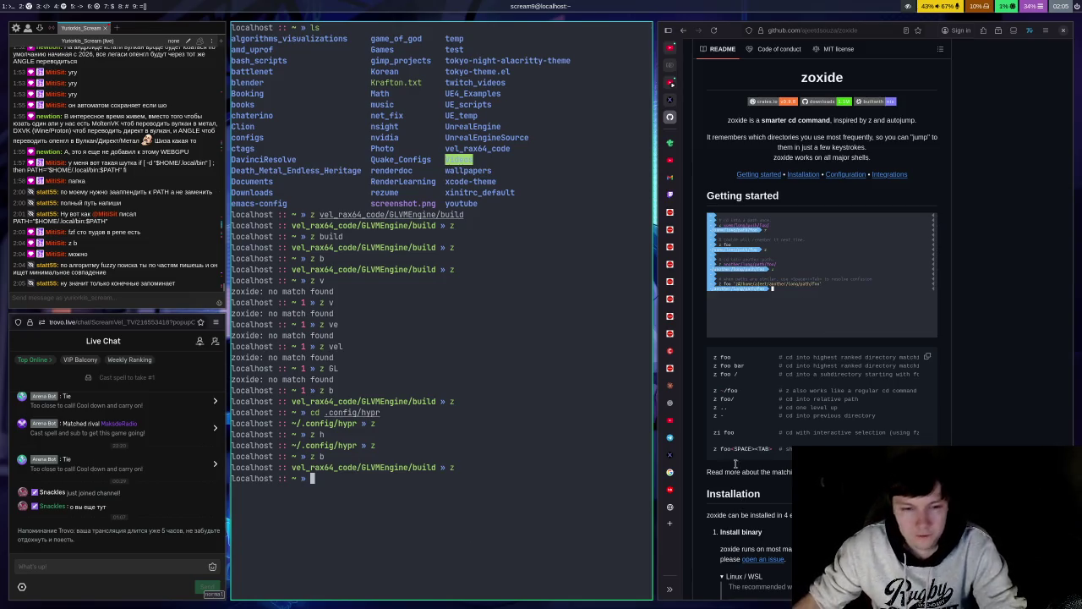
Step: Tab-complete z vel to the GLVMEngine build path and jump into it
text(z .con)
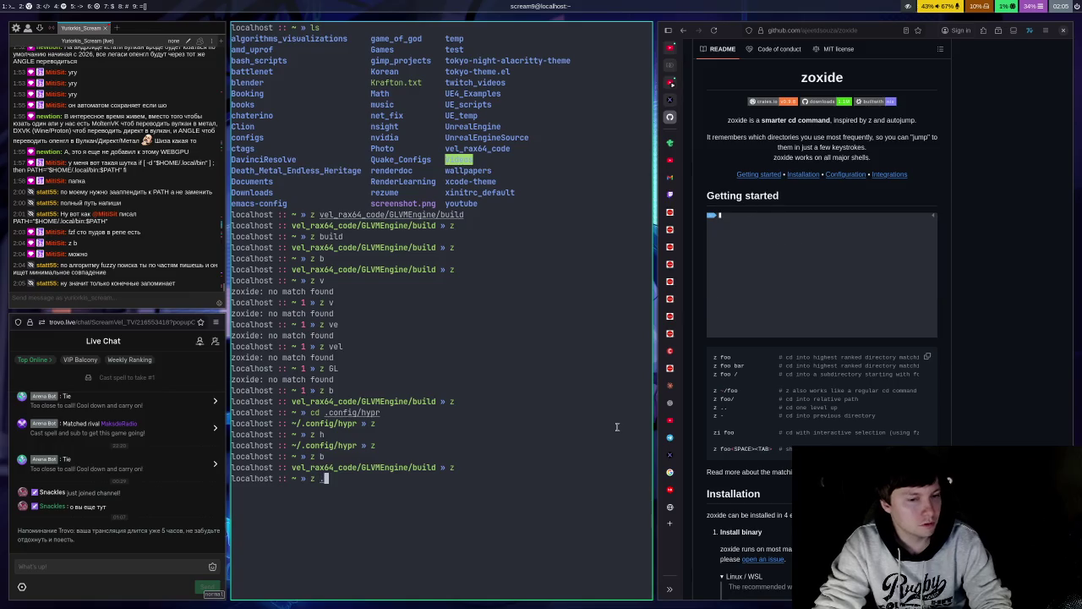
key(BackSpace)
key(BackSpace)
key(BackSpace)
text(vel)
key(BackSpace)
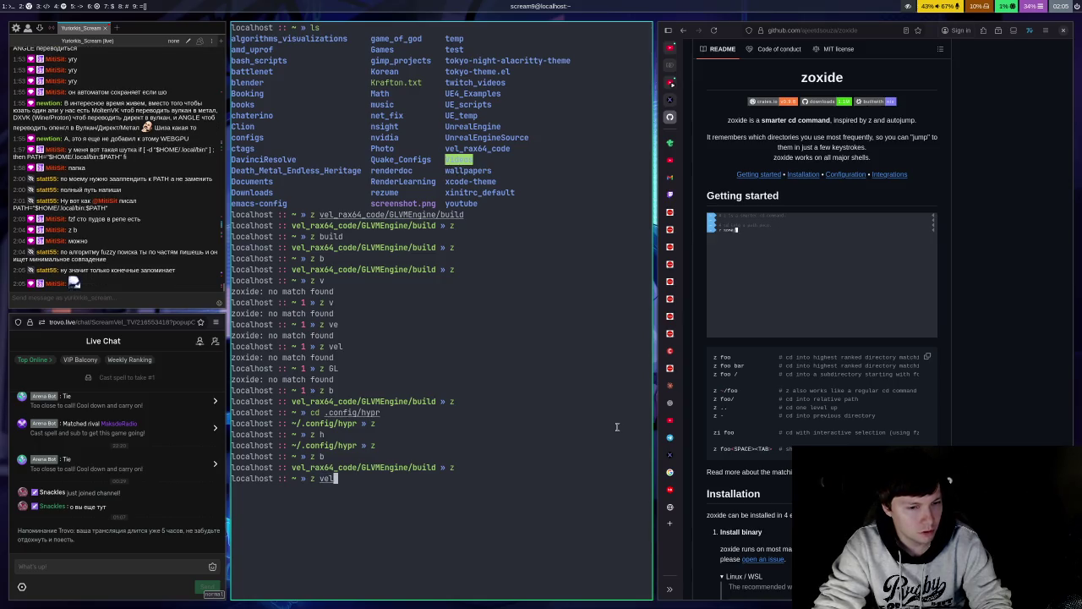
key(Tab)
key(Return)
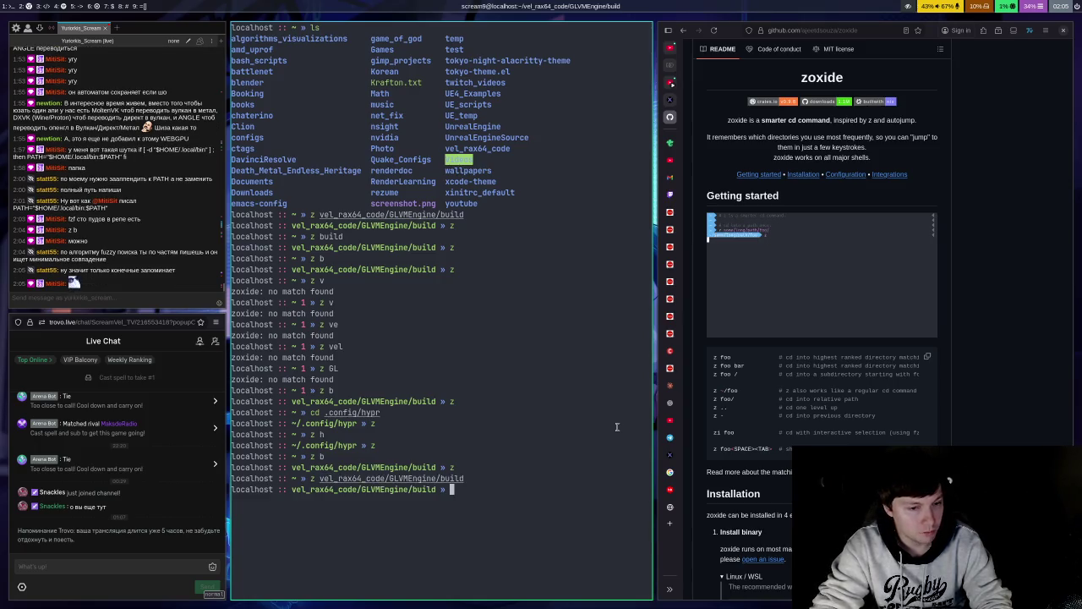
Step: Return home, tab-complete z ve into the GLVMEngine build folder, then return home
text(z)
key(Return)
text(z ve)
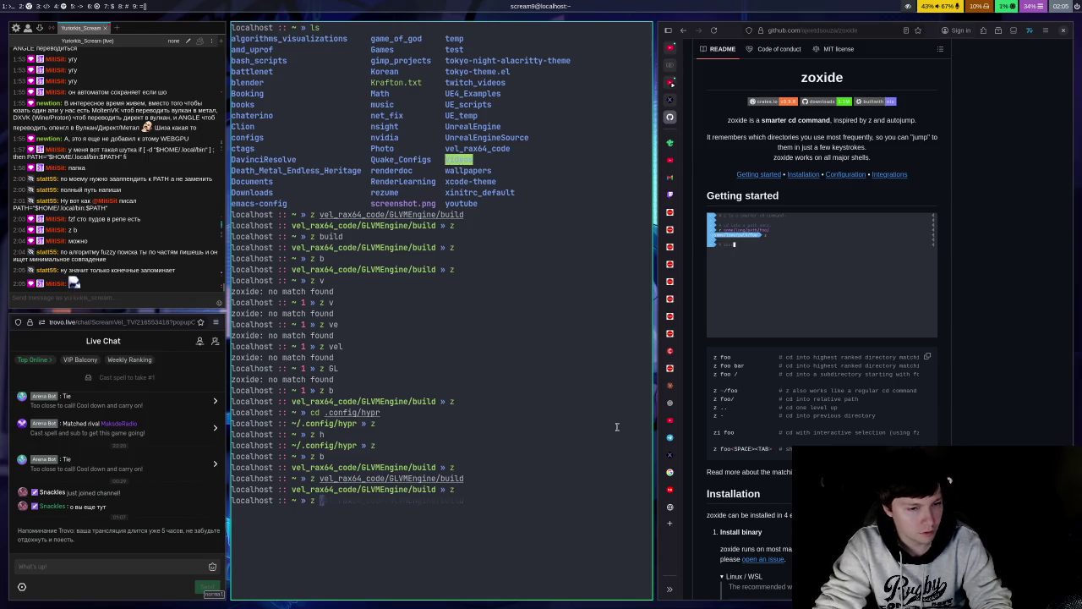
key(Tab)
key(Return)
text(z)
key(Return)
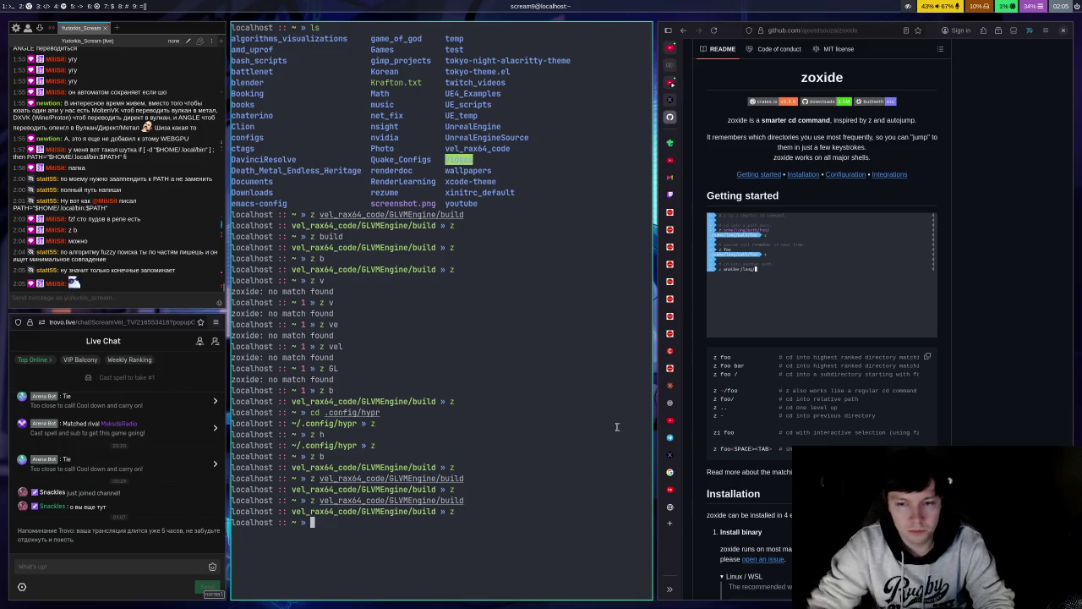
scroll(826, 338, down, 15)
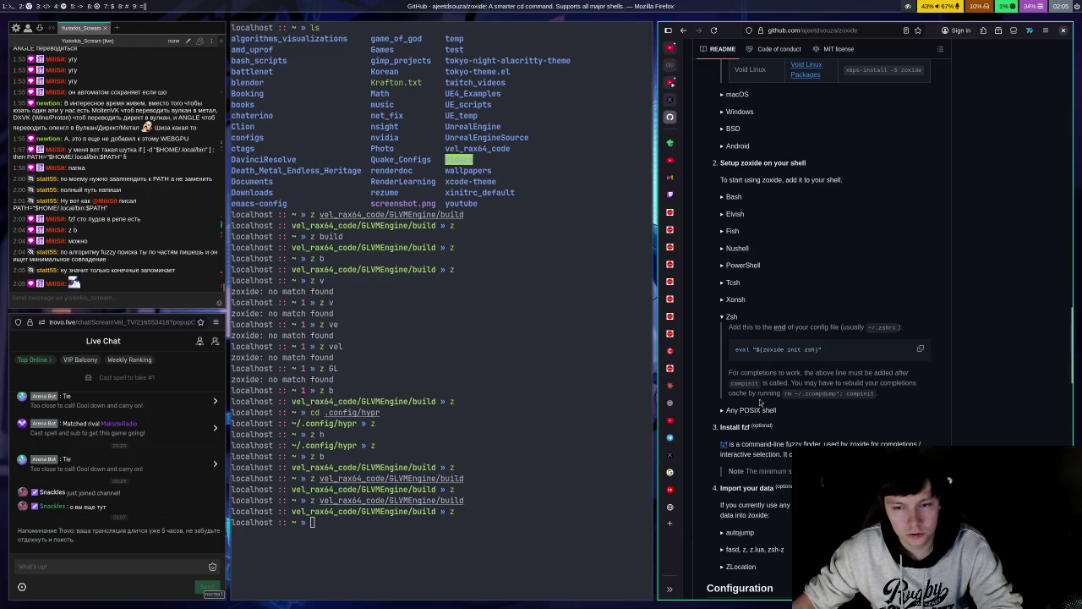
Step: Follow the zoxide README's 'Install fzf' link and view fzf's Linux package commands, including Gentoo
scroll(774, 410, down, 1)
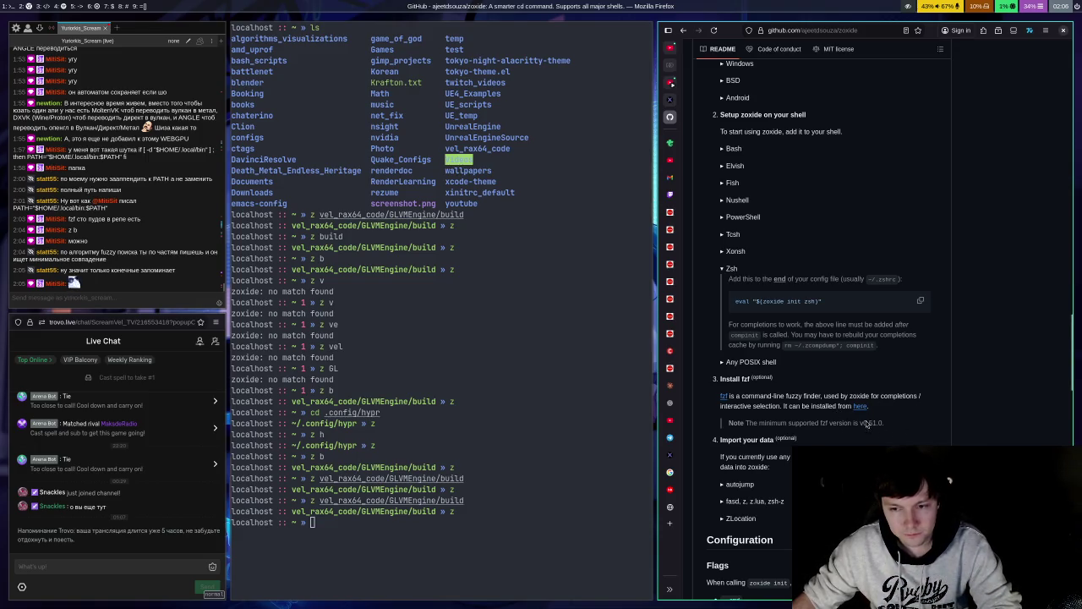
click(861, 407)
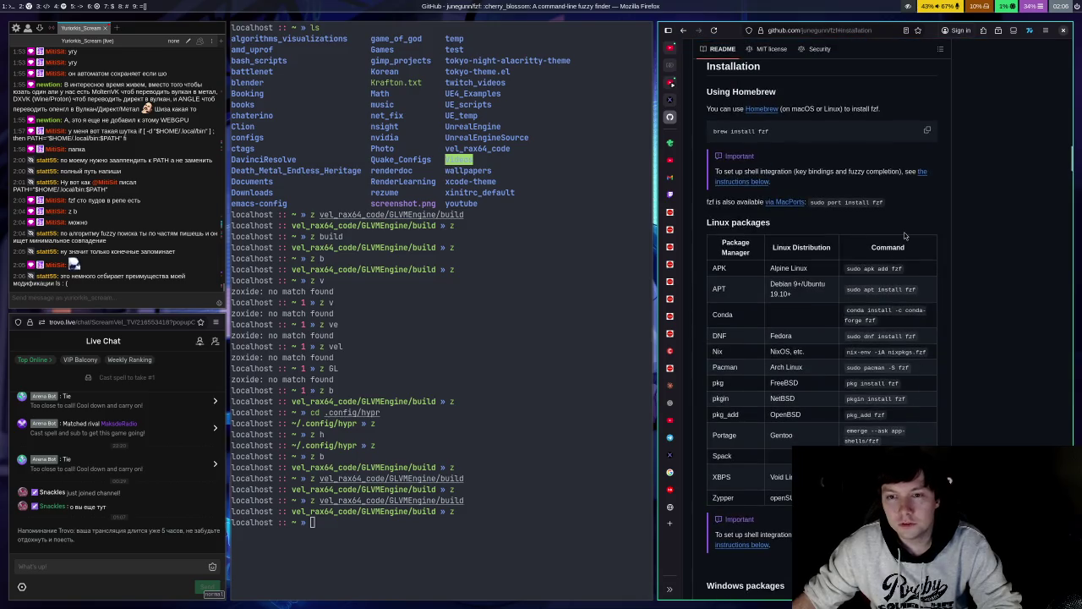
scroll(884, 321, down, 6)
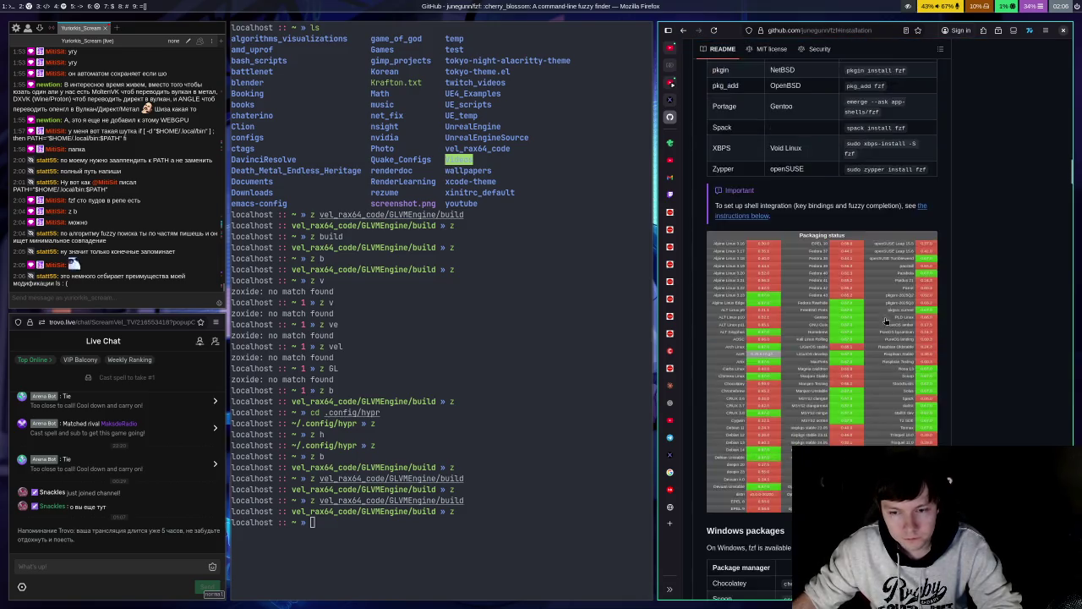
scroll(883, 319, up, 3)
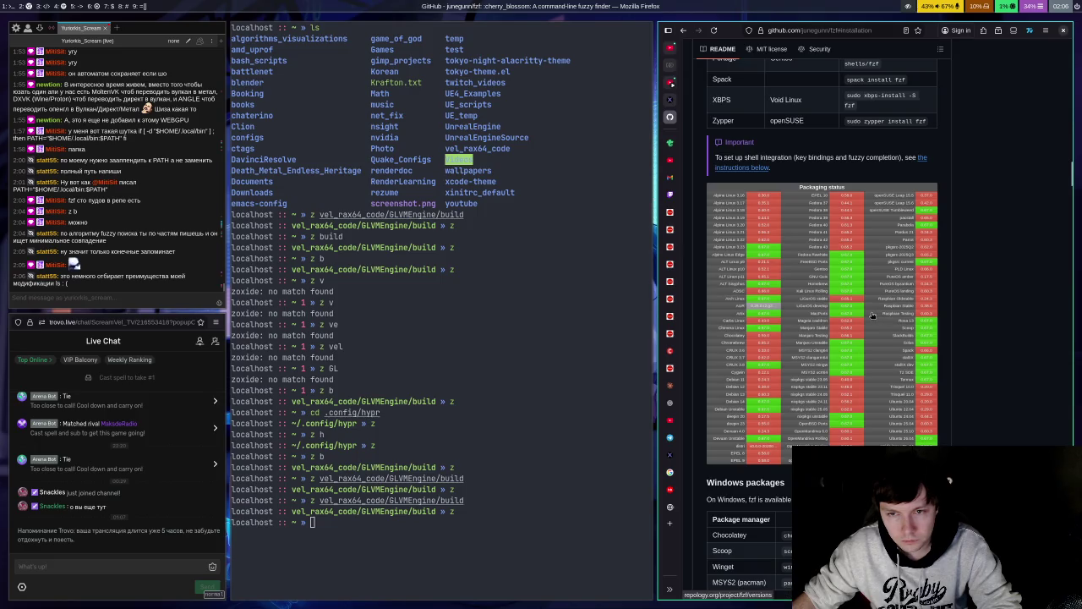
scroll(787, 228, up, 5)
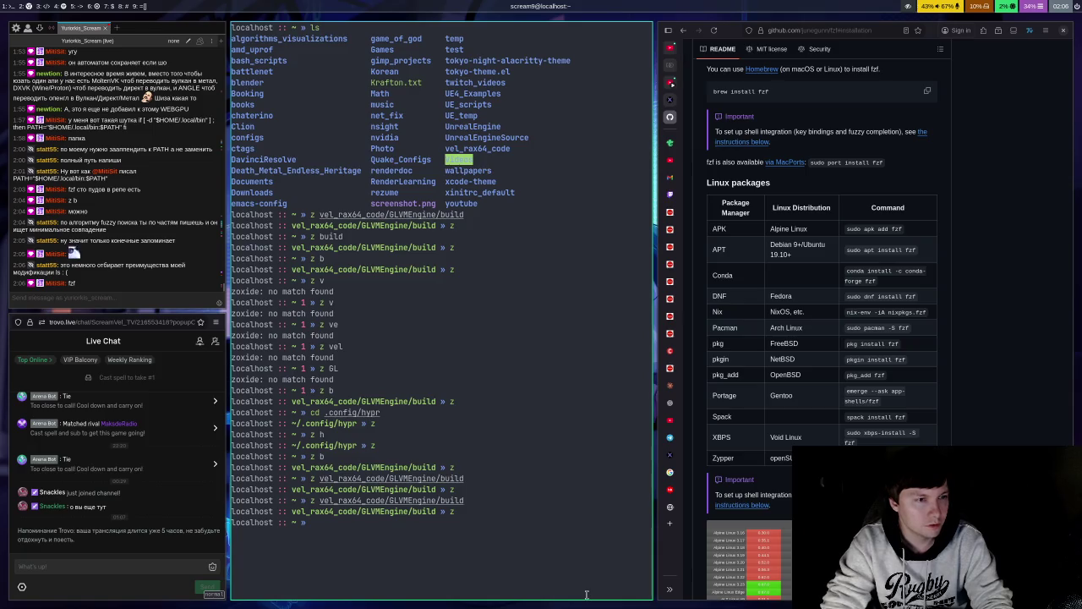
Step: Install app-shells/fzf via sudo emerge --ask, then replace the terminal with a fresh one
text(sudo emer)
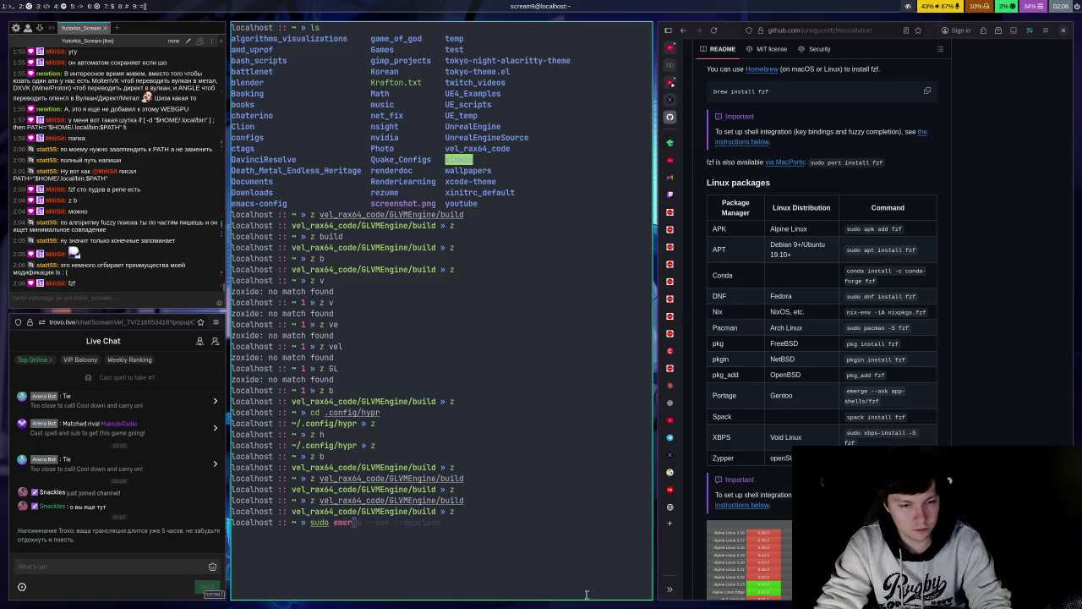
text(ge --ask)
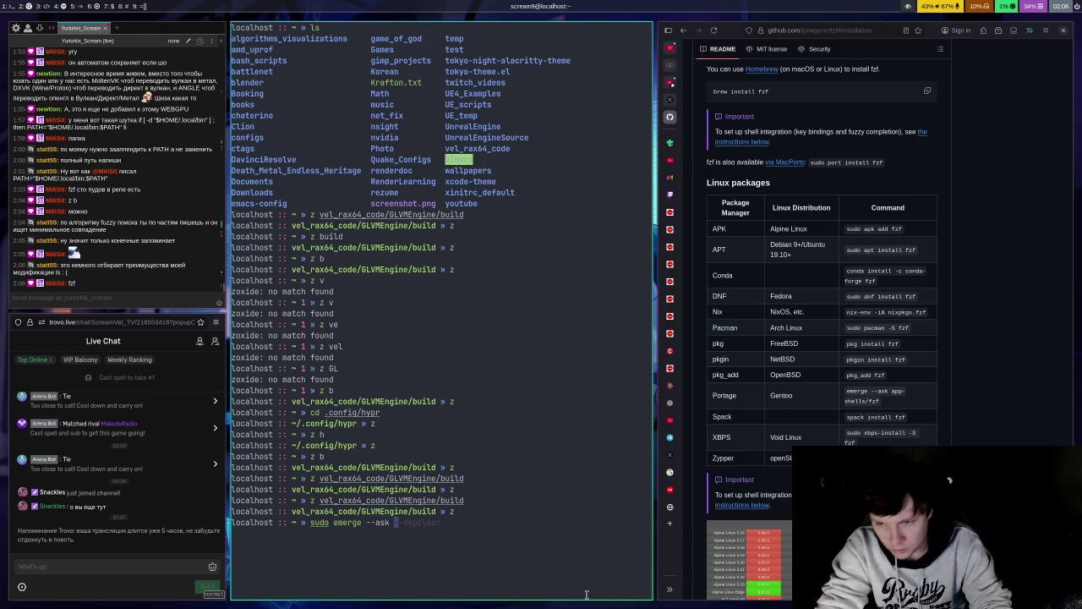
text(app-)
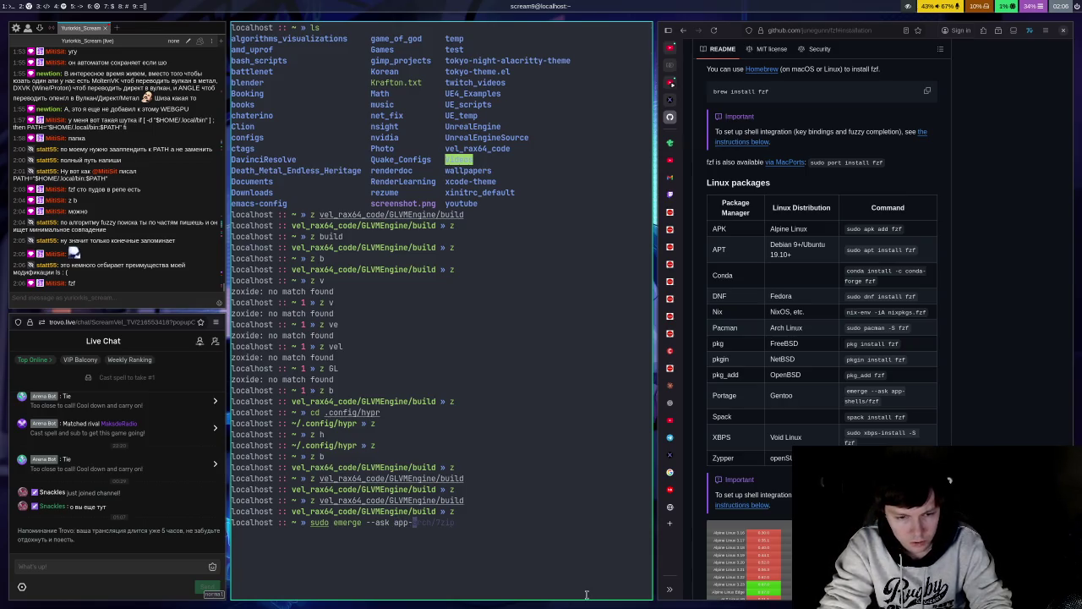
text(shells/)
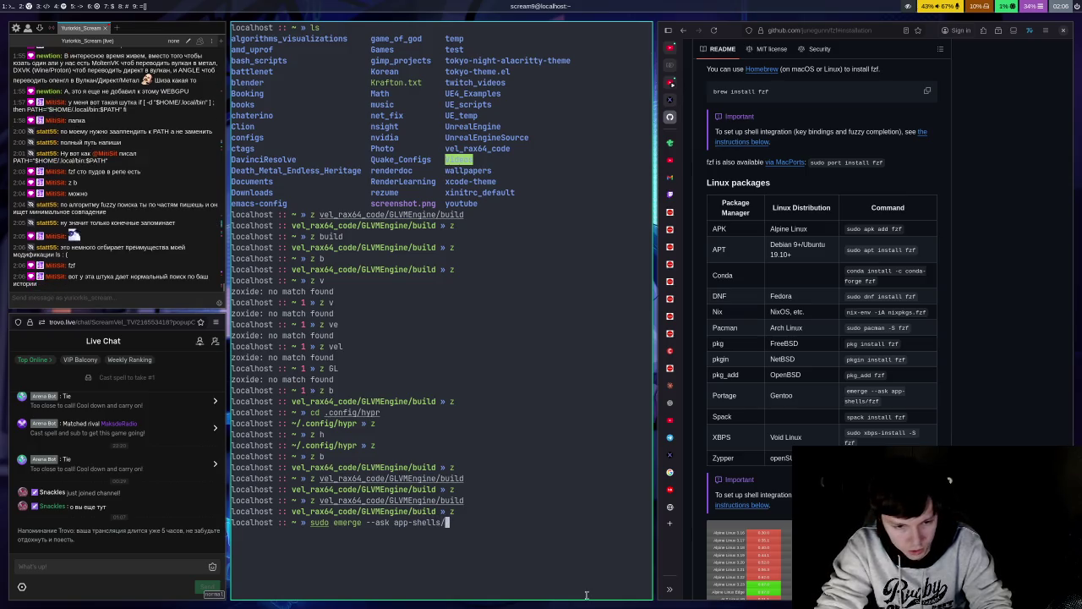
text(fzf)
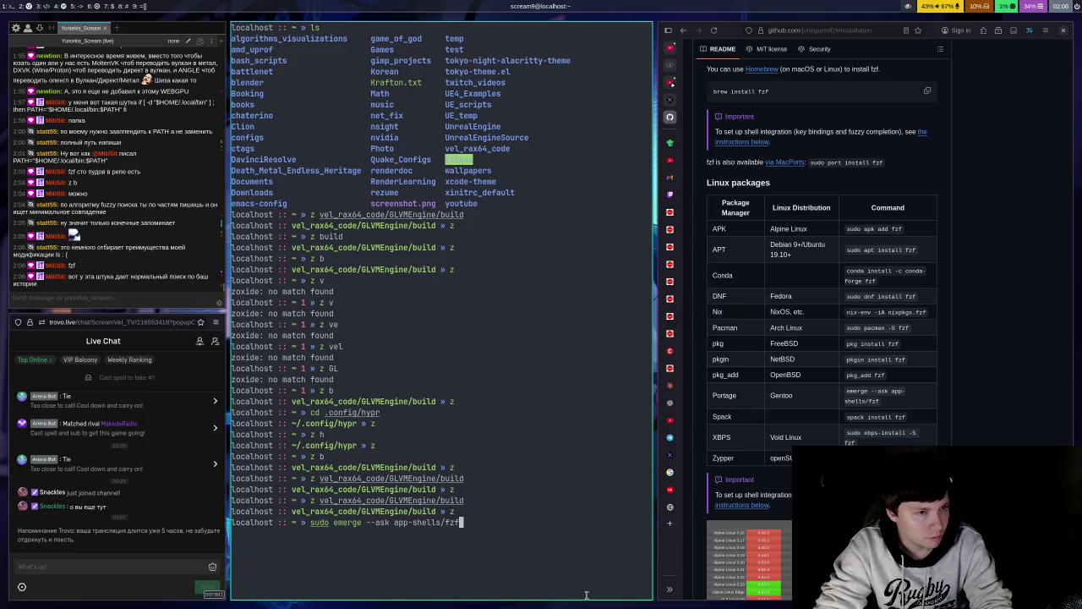
key(Return)
key(Return)
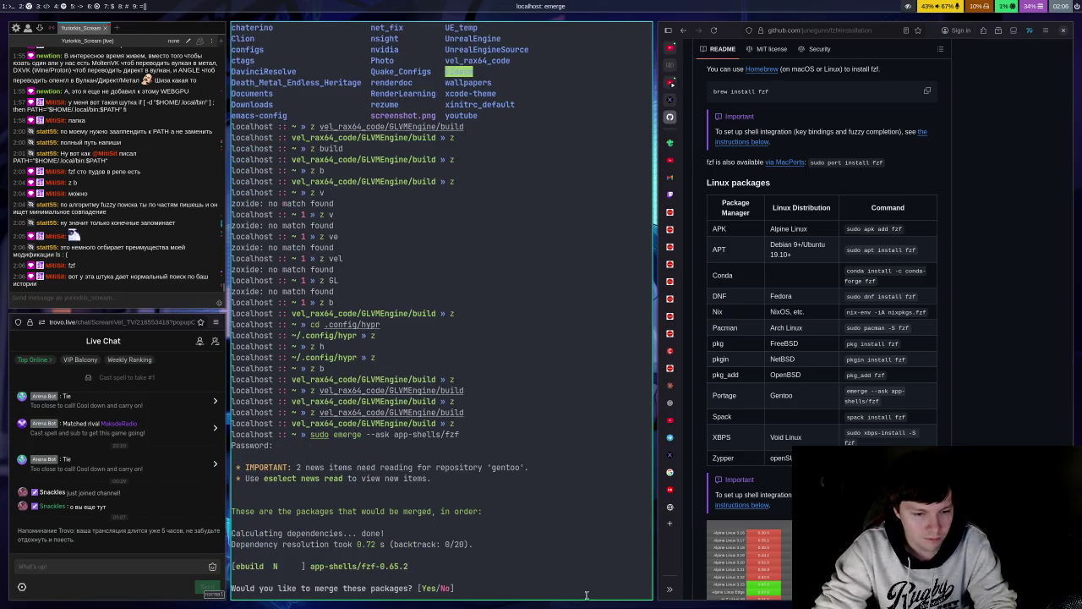
key(Return)
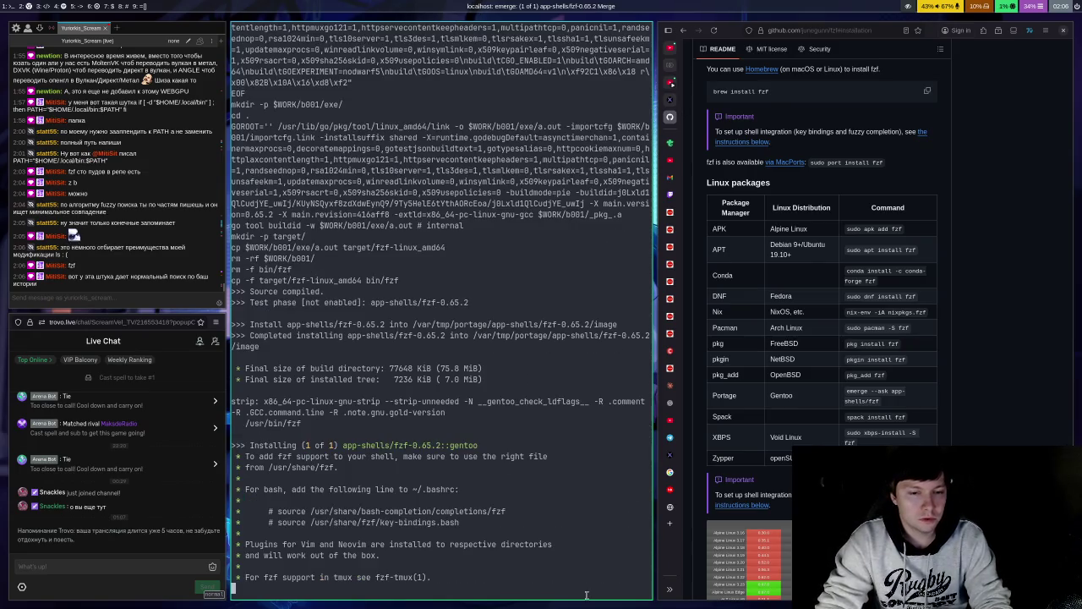
key(ctrl+d)
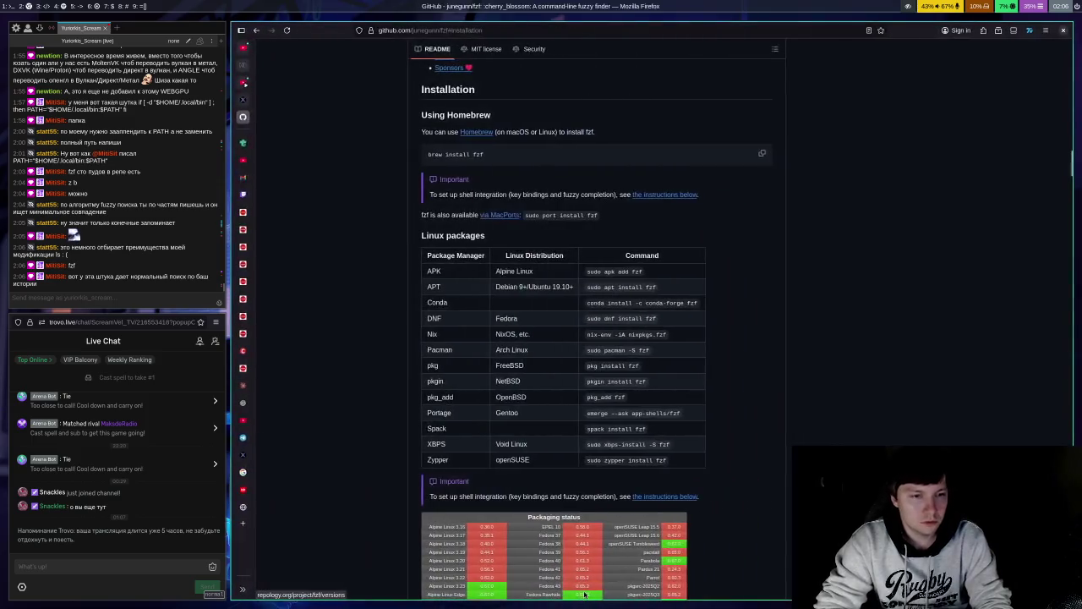
key(super+Return)
key(ctrl+r)
text(ehc)
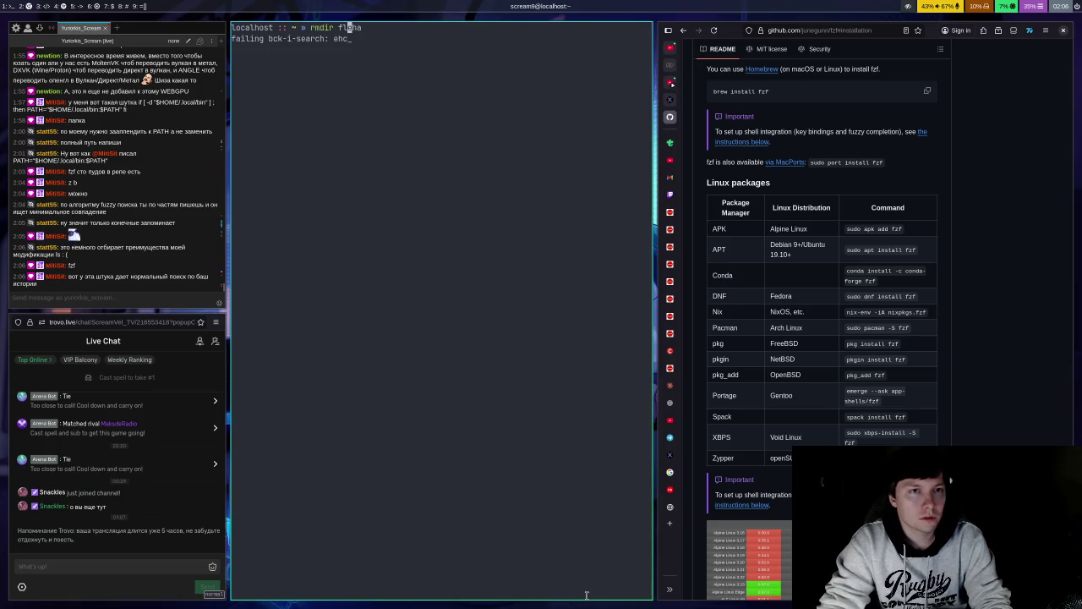
key(BackSpace)
key(BackSpace)
key(BackSpace)
text(cho)
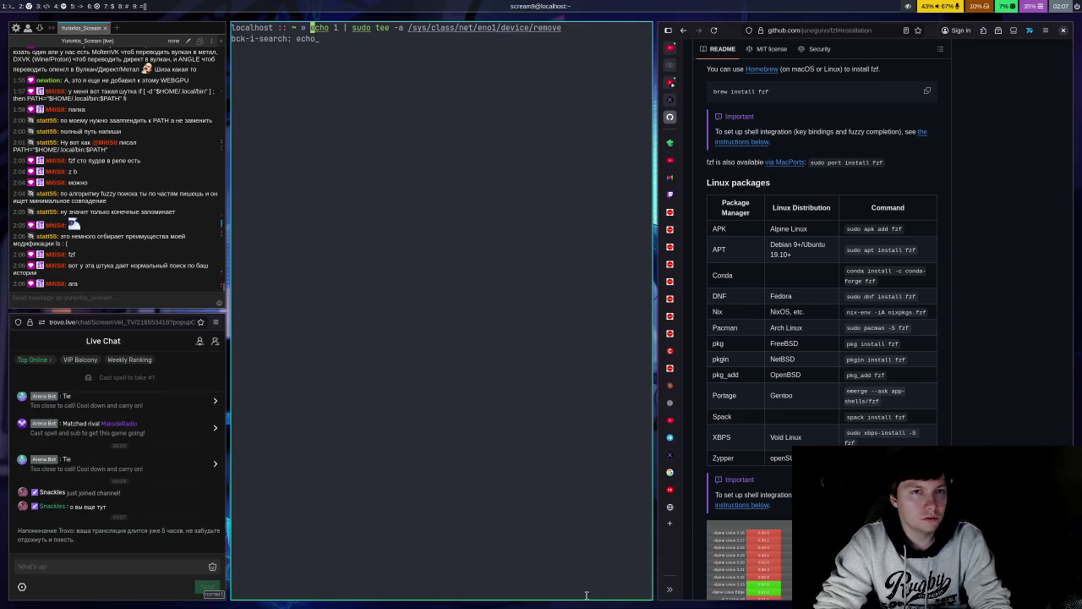
key(End)
key(BackSpace)
key(BackSpace)
key(BackSpace)
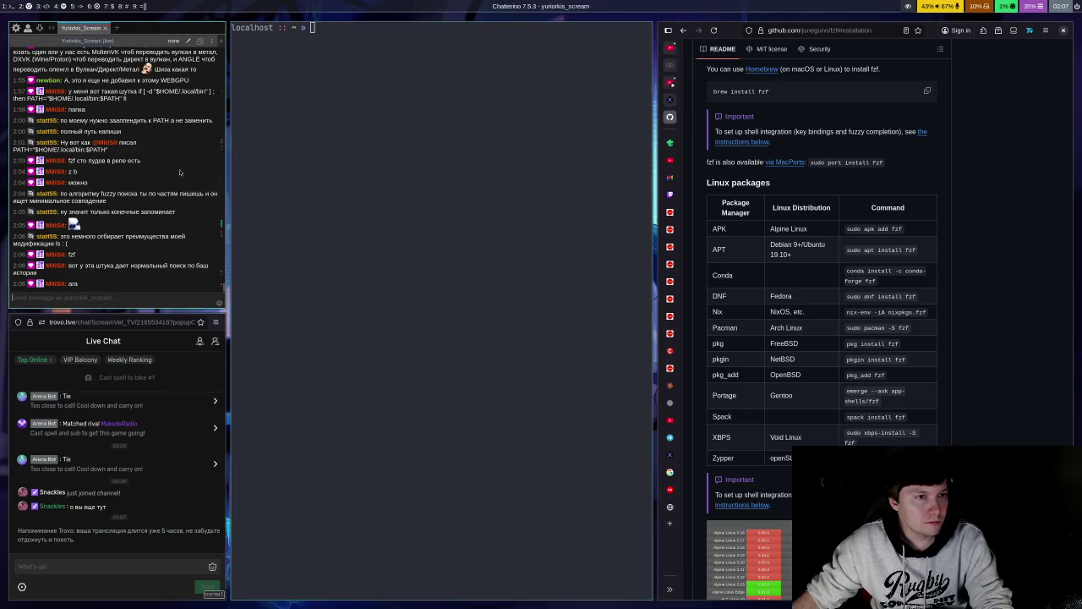
scroll(194, 182, up, 10)
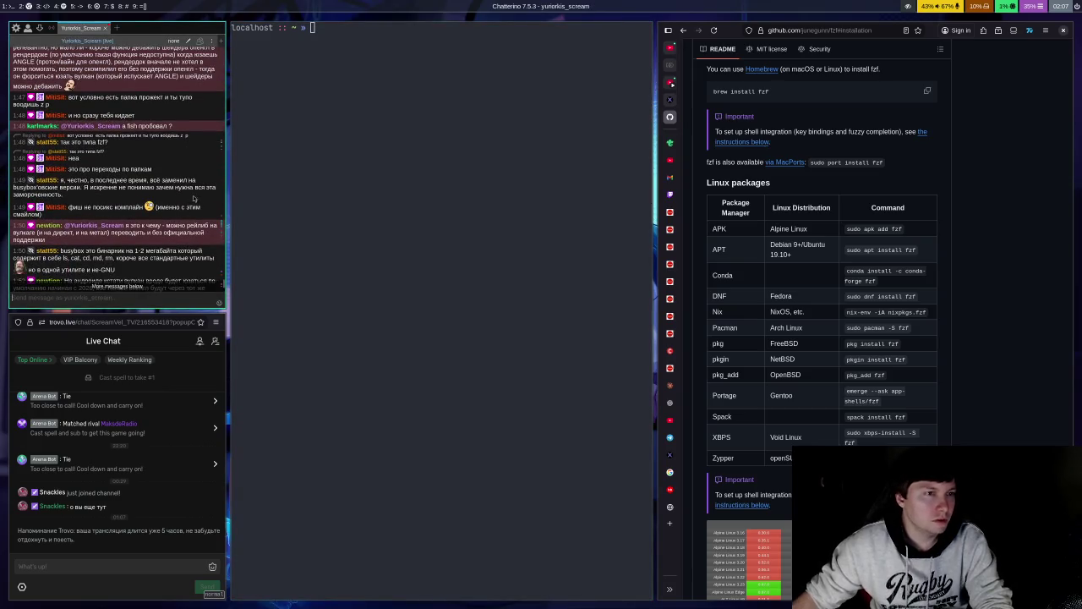
scroll(195, 177, up, 5)
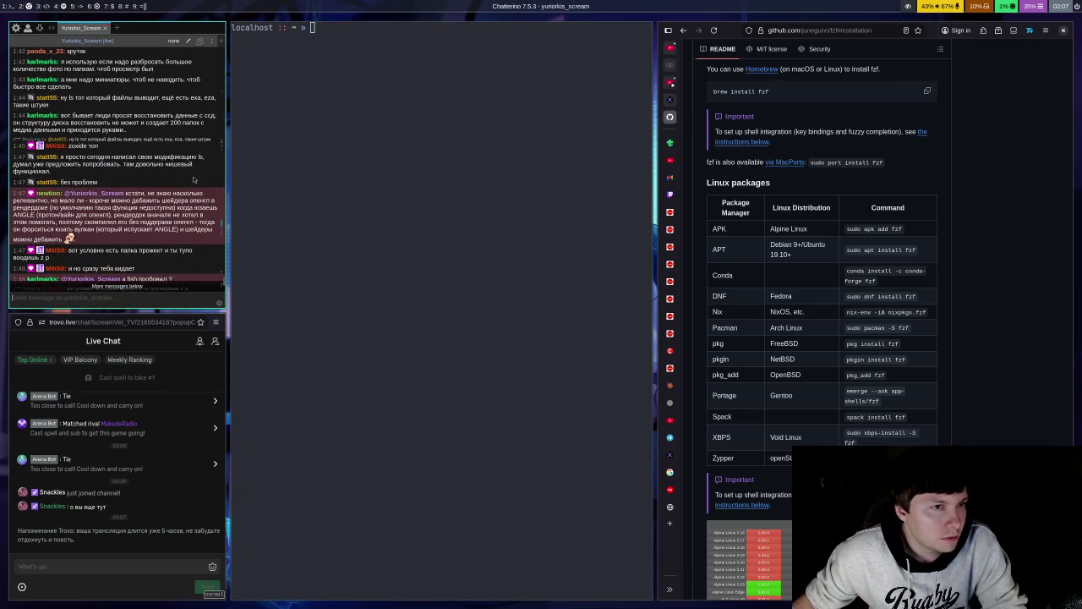
scroll(194, 180, up, 10)
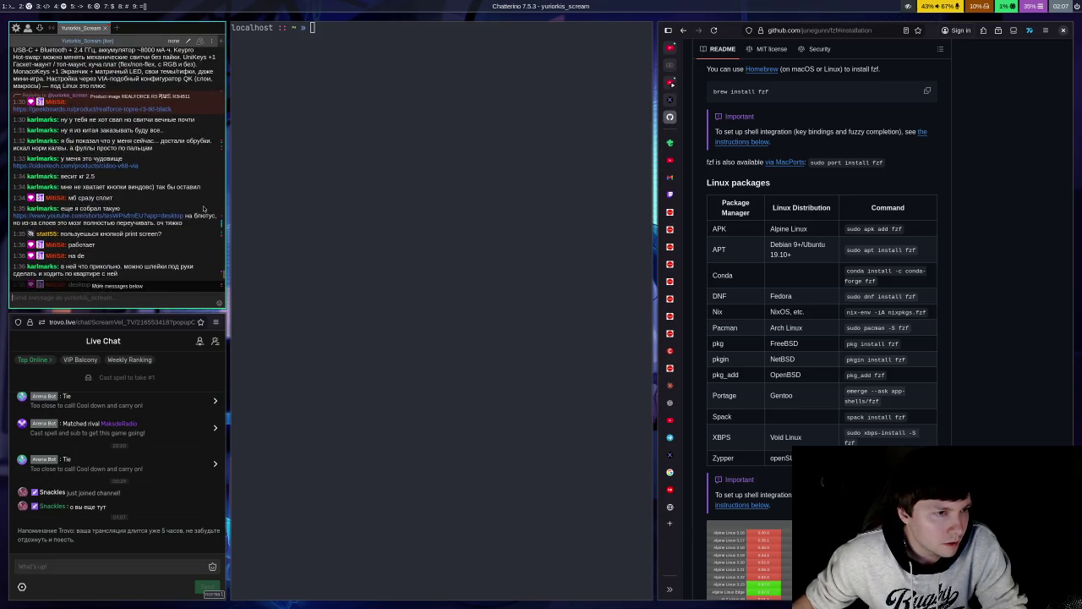
scroll(203, 208, up, 3)
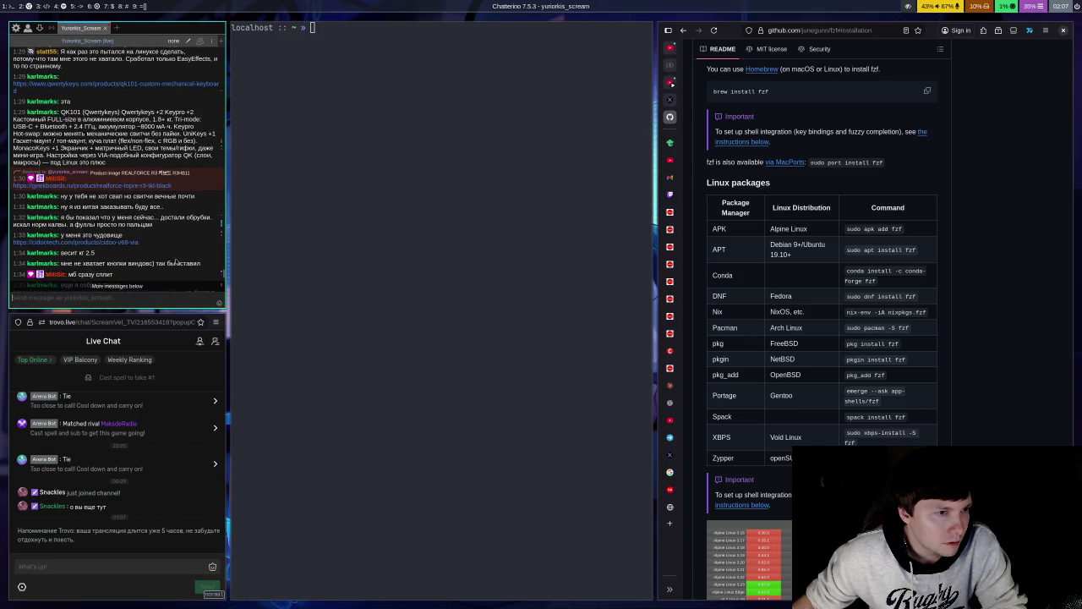
scroll(177, 262, down, 3)
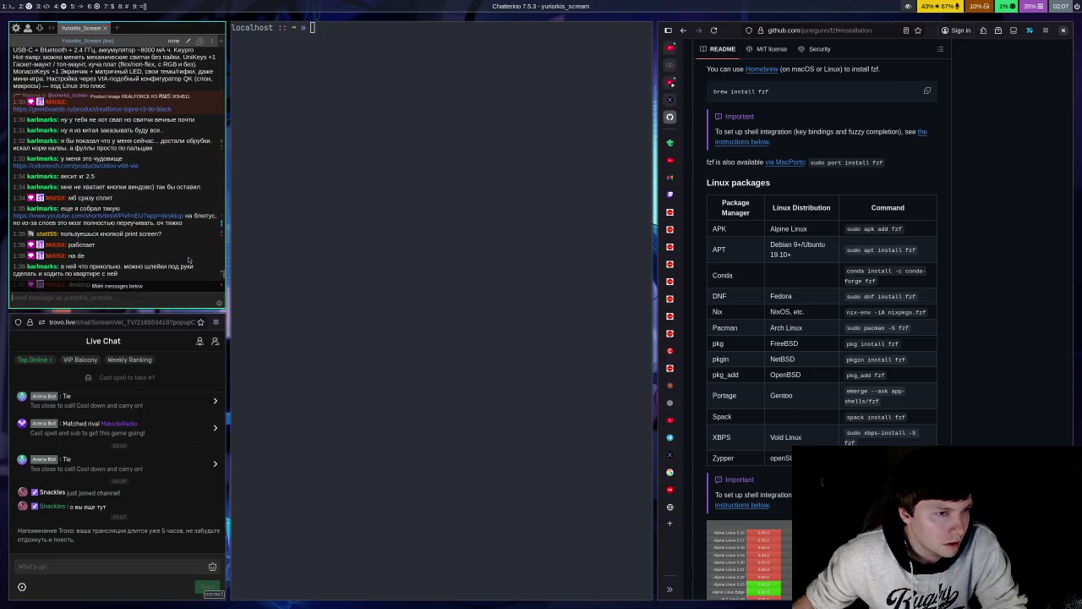
scroll(188, 260, up, 10)
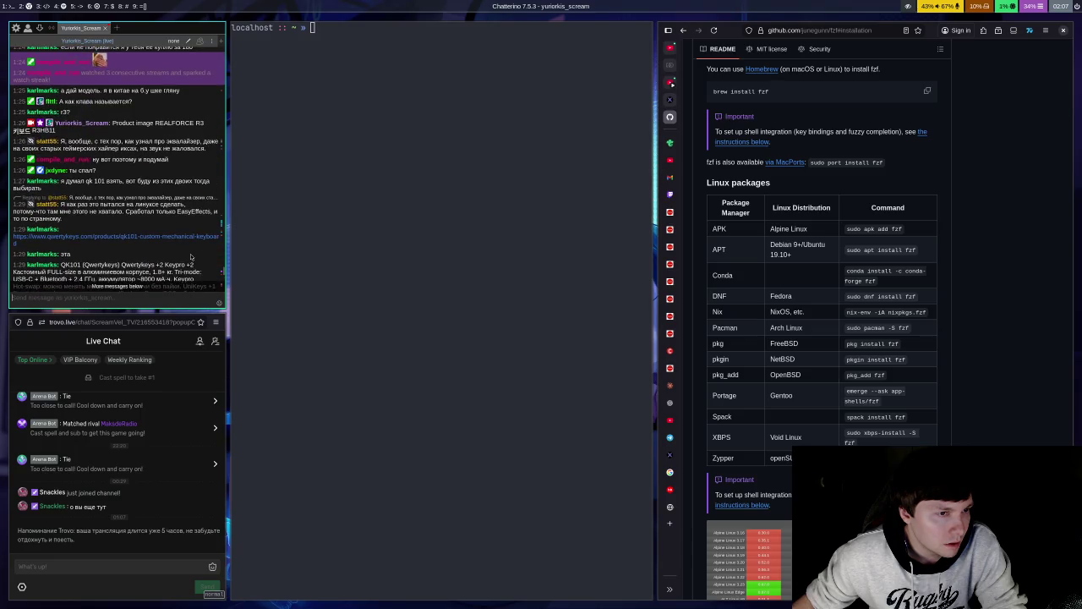
scroll(191, 257, up, 3)
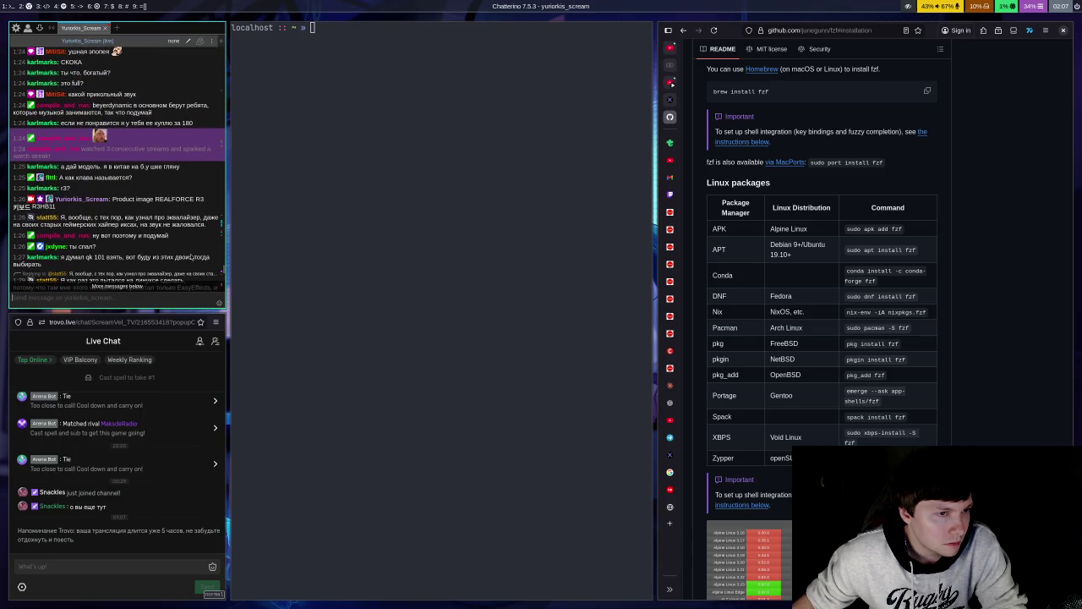
scroll(191, 256, up, 10)
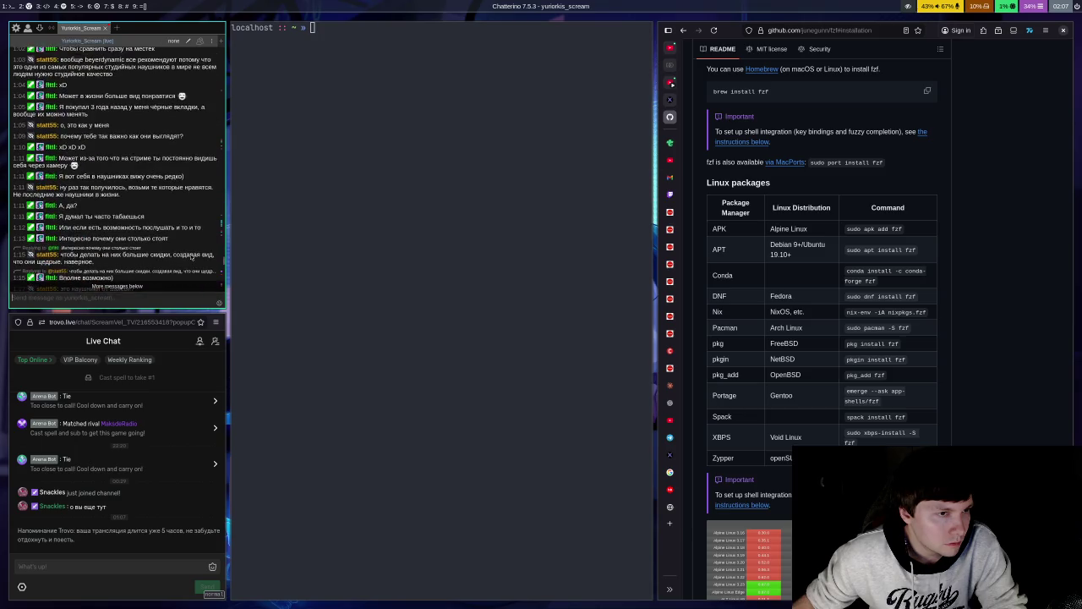
scroll(191, 257, down, 15)
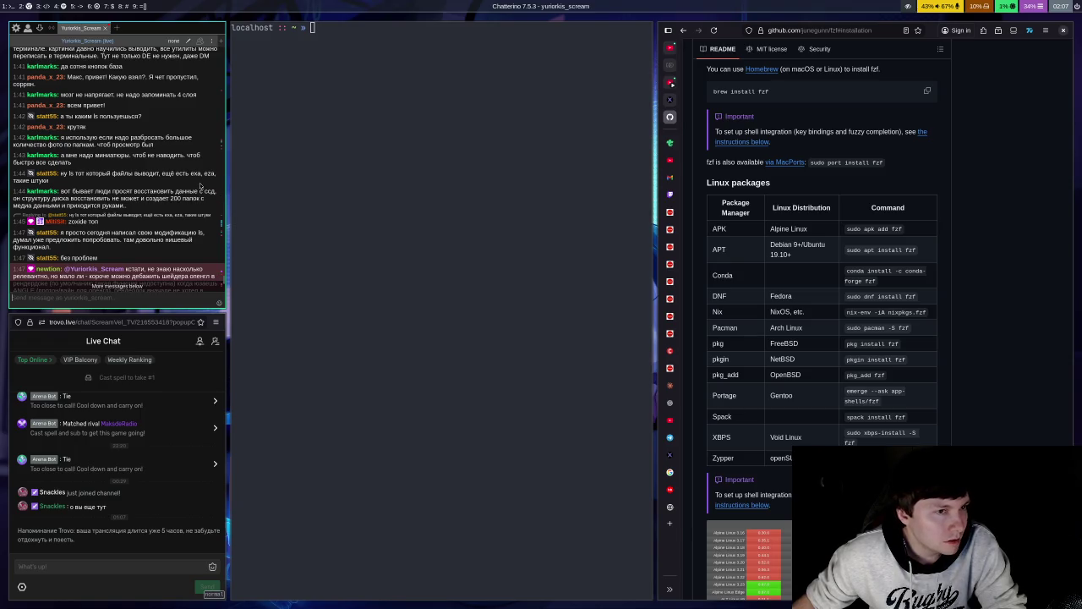
scroll(200, 185, down, 10)
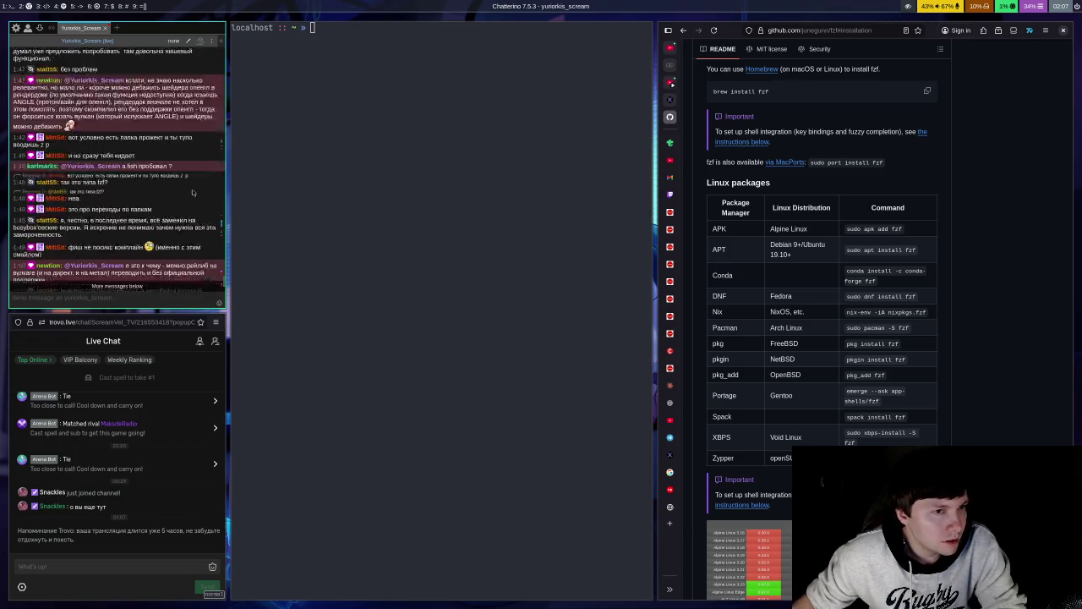
click(338, 266)
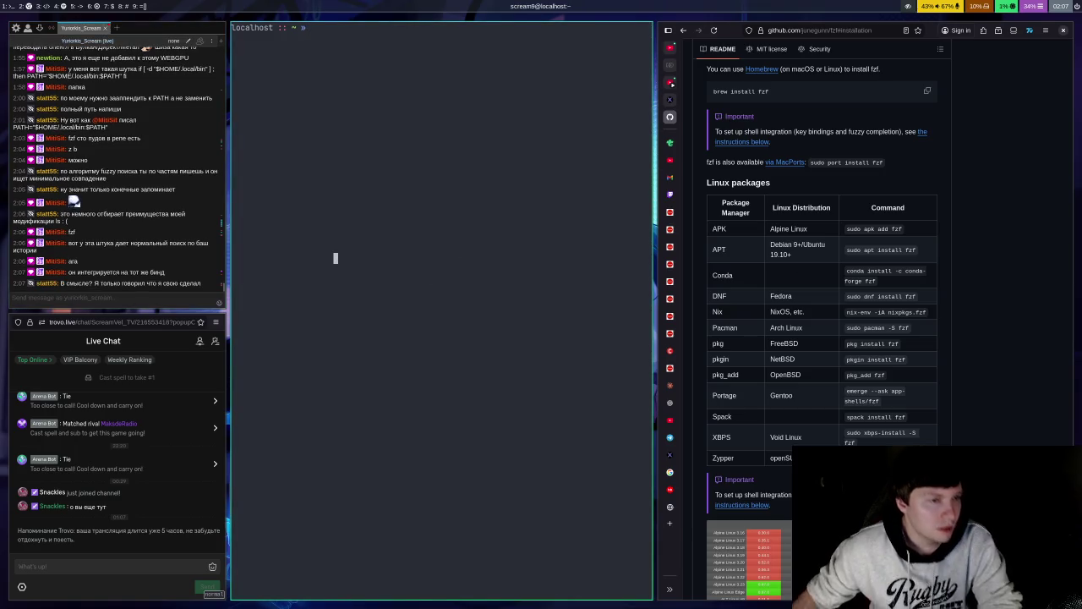
Step: Recall the old 'echo 1 | sudo tee -a' command from history and begin erasing it
key(ctrl+r)
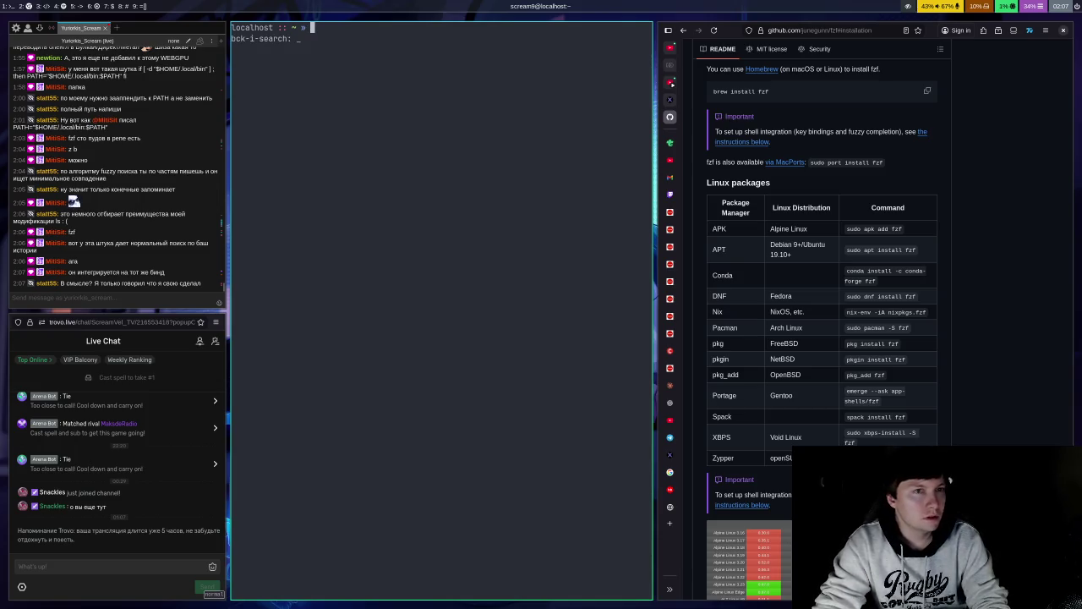
text(echo)
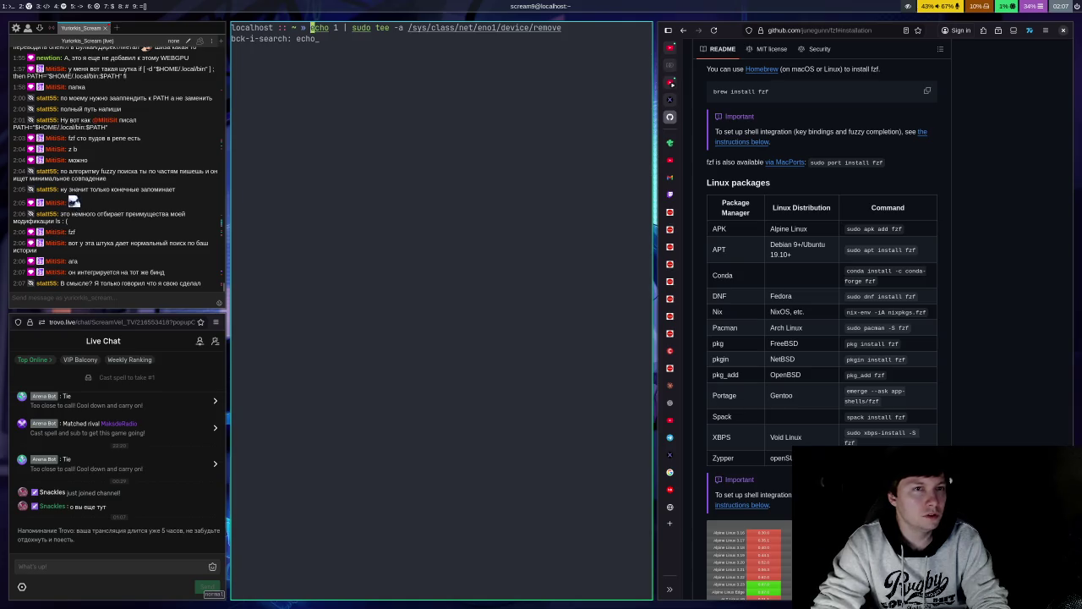
key(Escape)
key(BackSpace)
key(BackSpace)
key(BackSpace)
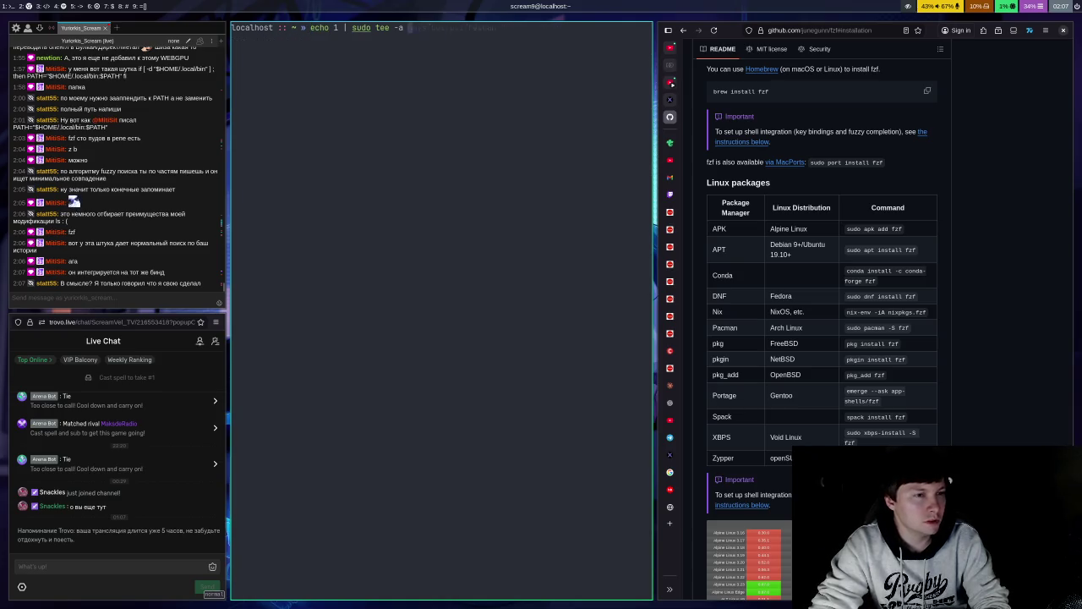
Step: Replace the prompt text with 'exa eza' and open a new Google tab in Firefox
key(BackSpace)
key(BackSpace)
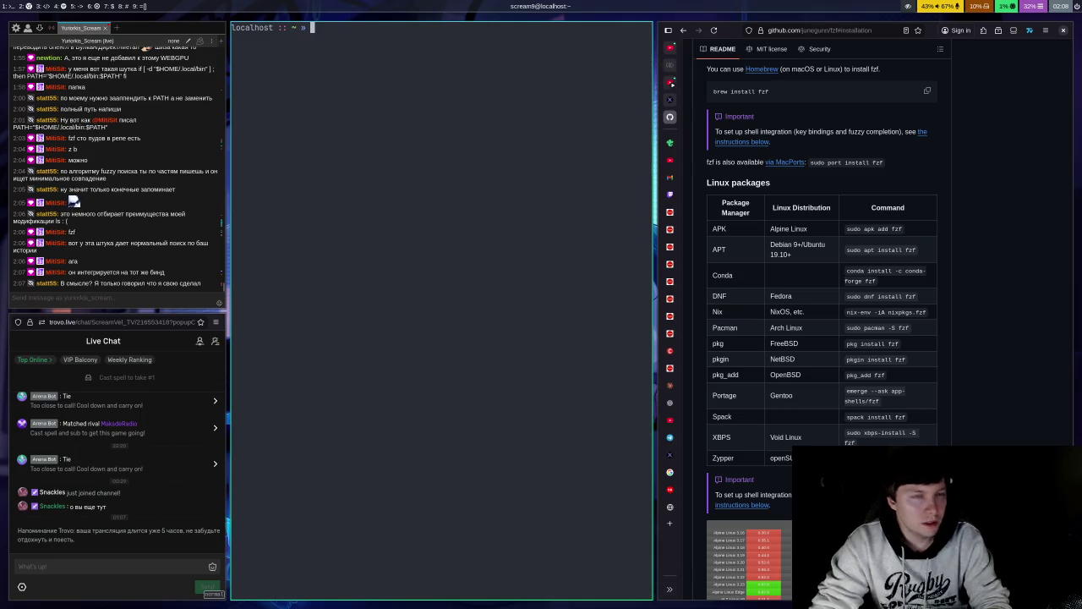
text(exa ex)
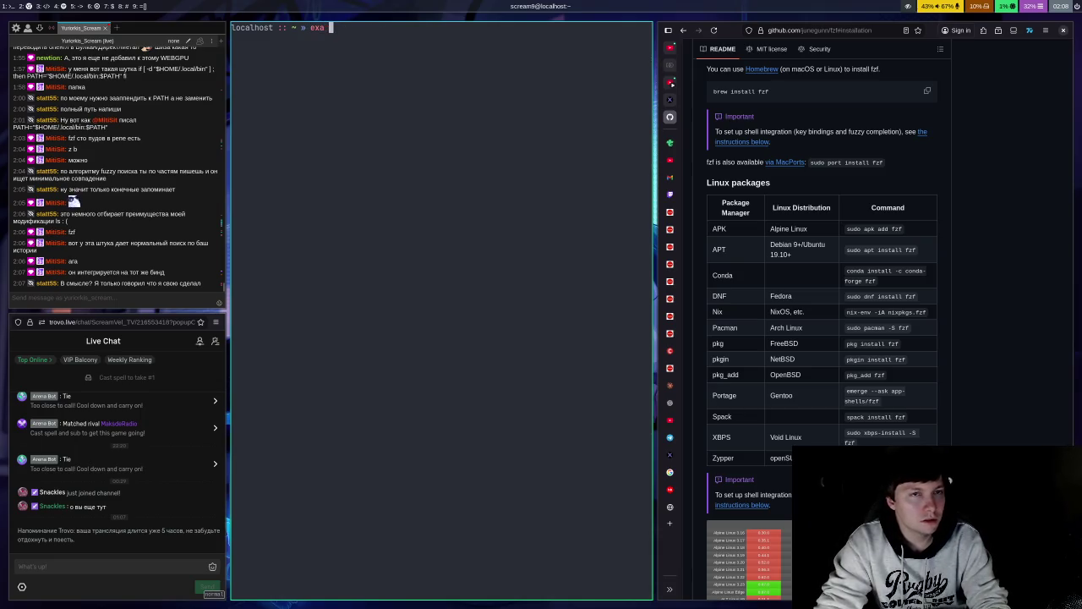
text(a)
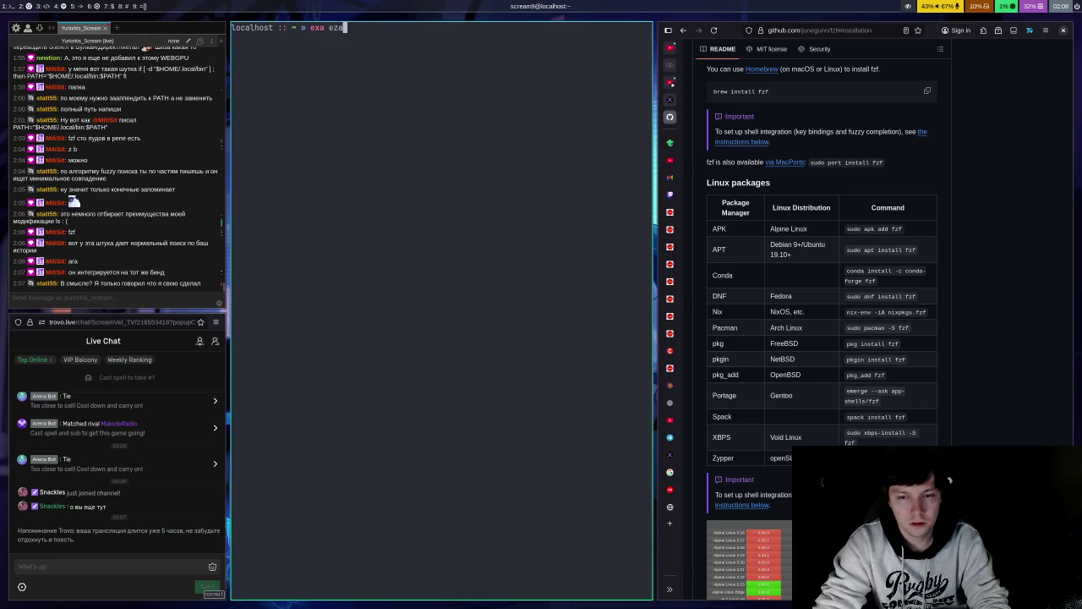
key(super+l)
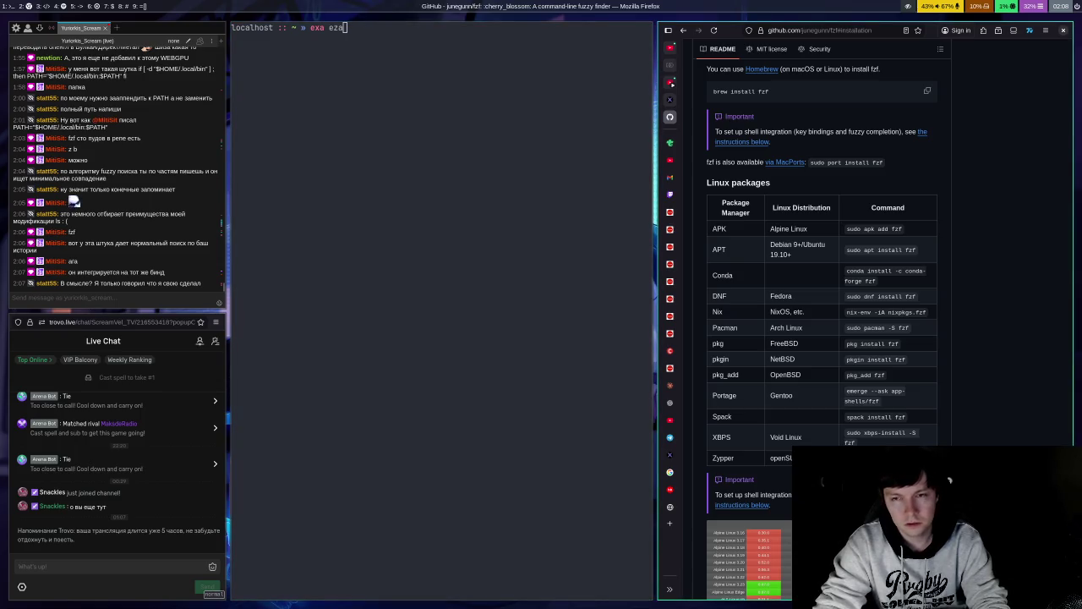
text(:tabopen goo)
key(ctrl+t)
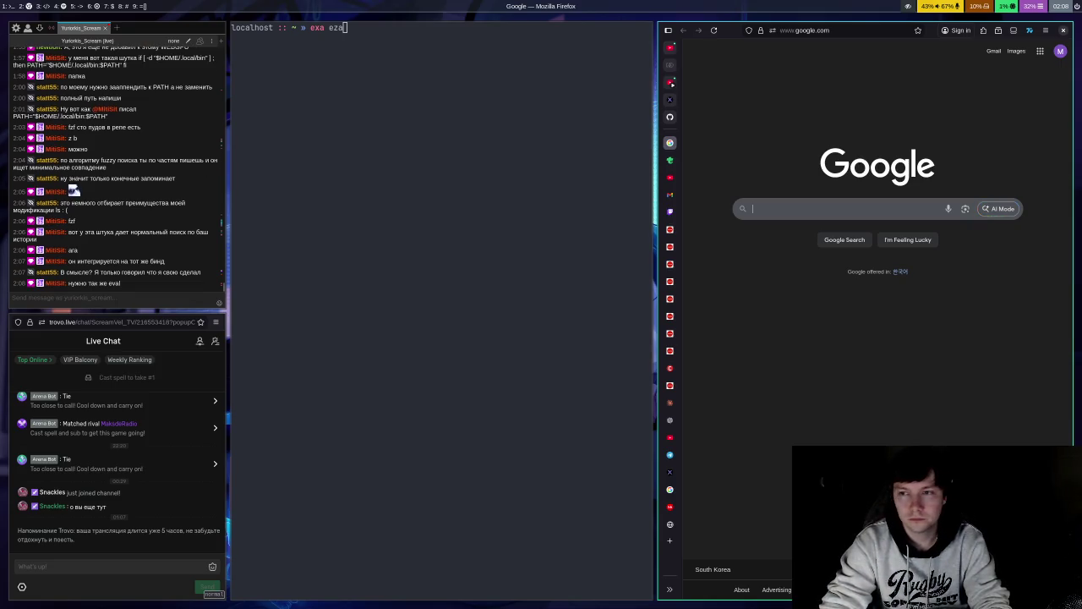
Step: Search Google for 'gentoo exa' and open the ogham/exa GitHub repository
text(gentoo exa)
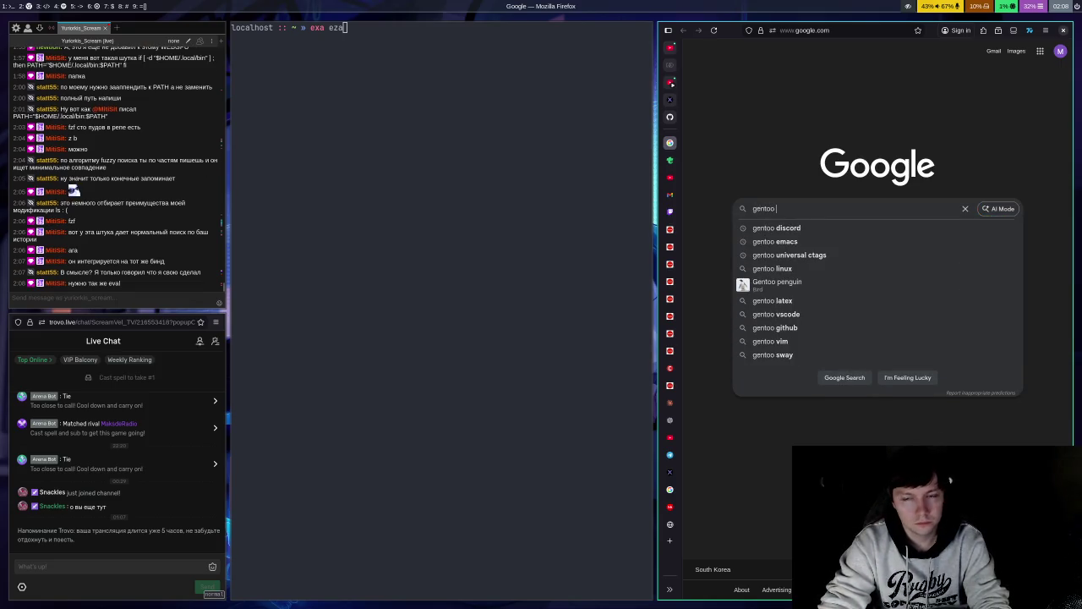
key(Return)
key(f)
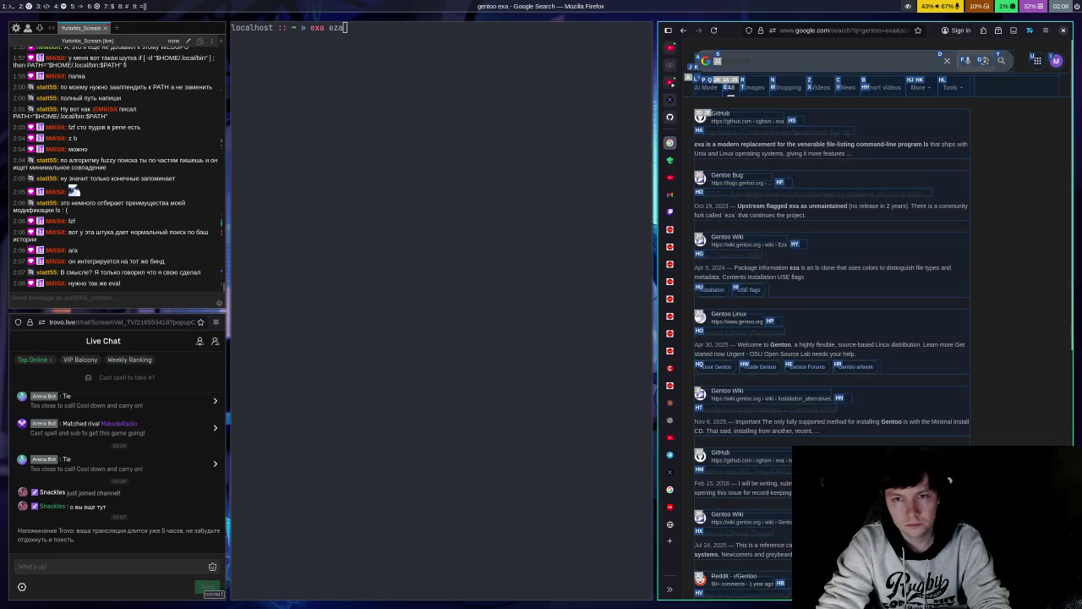
key(a)
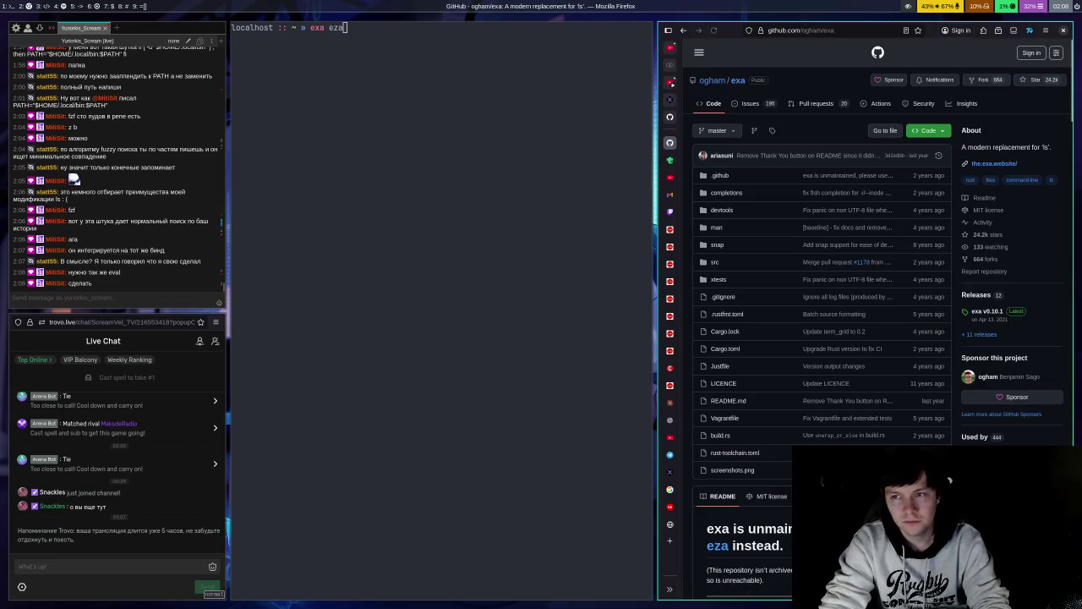
Step: Read exa's installation and command-line options, then select the eval "$(fzf --zsh)" line in chat
scroll(879, 312, down, 5)
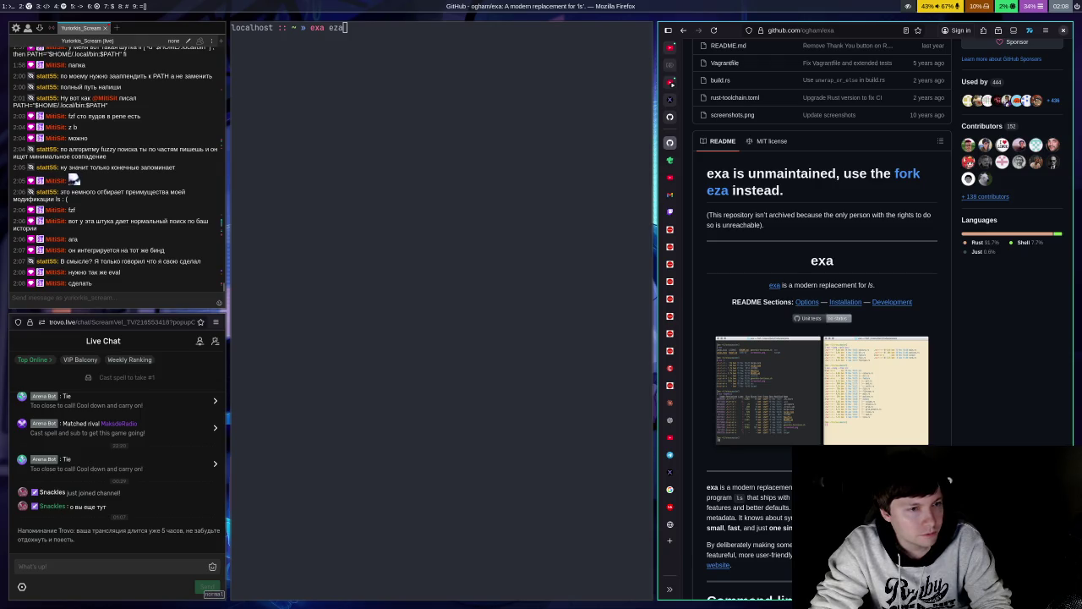
scroll(821, 338, down, 15)
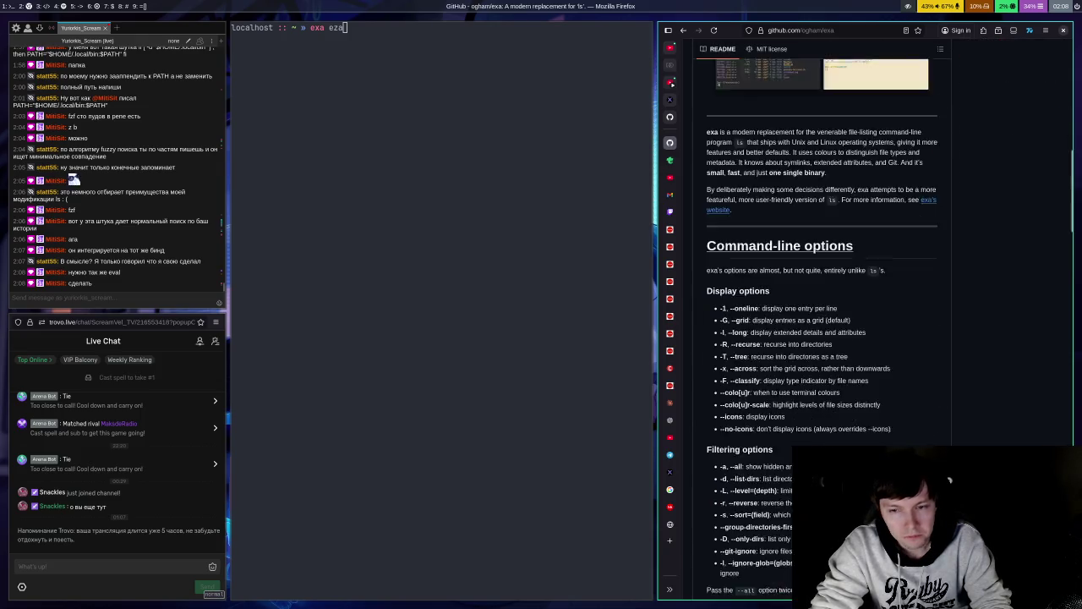
scroll(822, 338, down, 5)
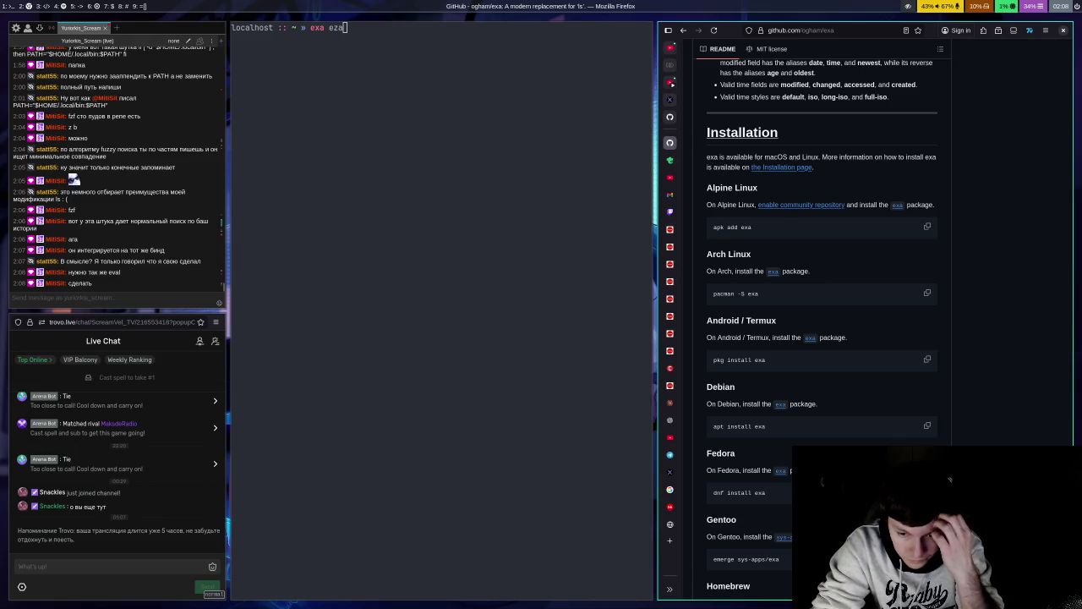
scroll(822, 339, down, 2)
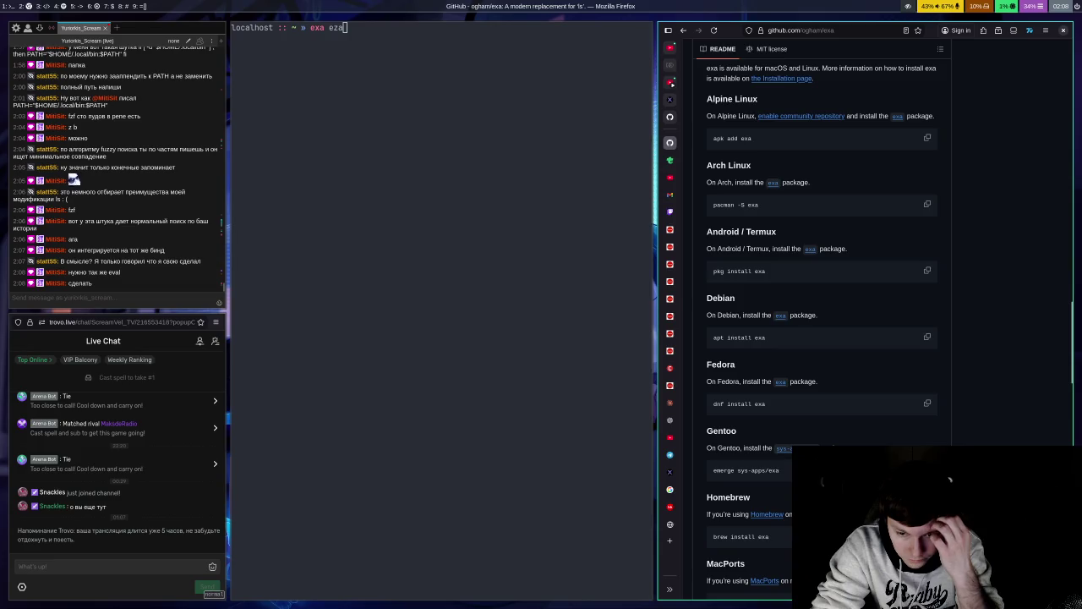
scroll(821, 338, down, 2)
scroll(821, 338, down, 8)
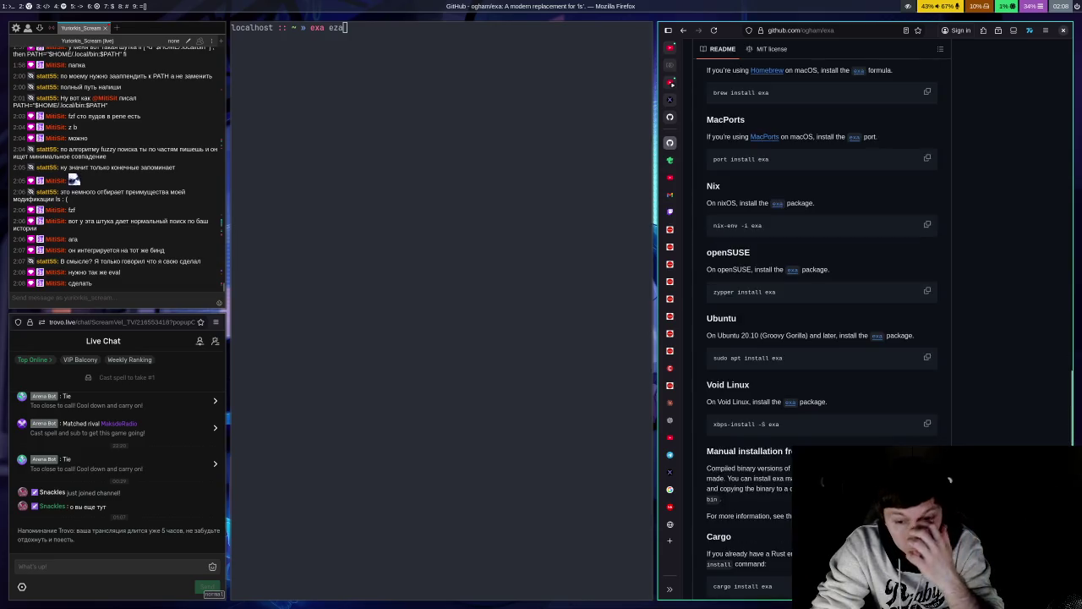
scroll(822, 338, down, 6)
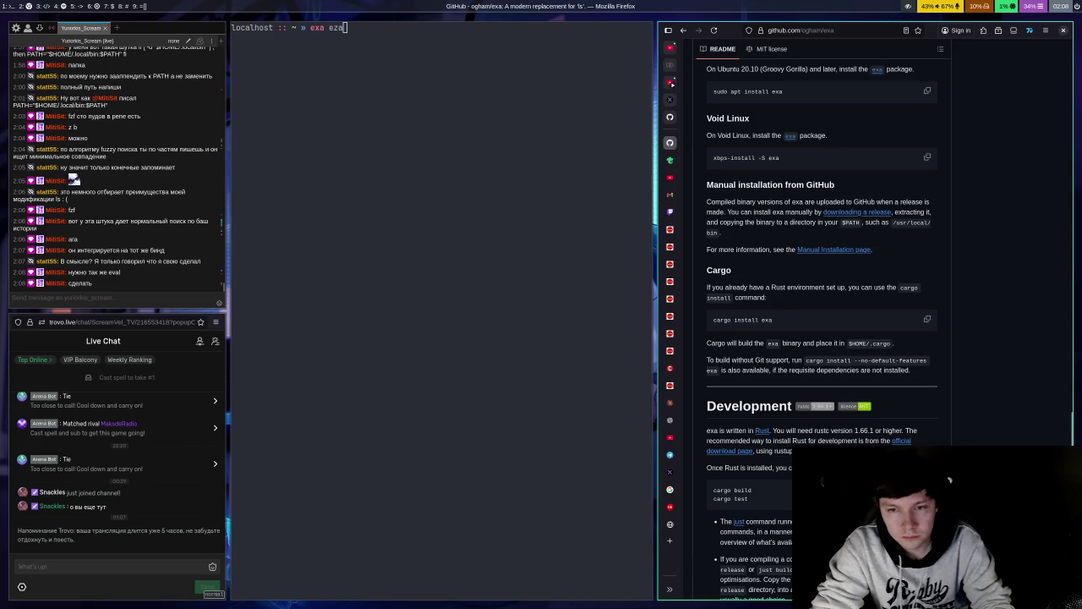
scroll(822, 339, down, 16)
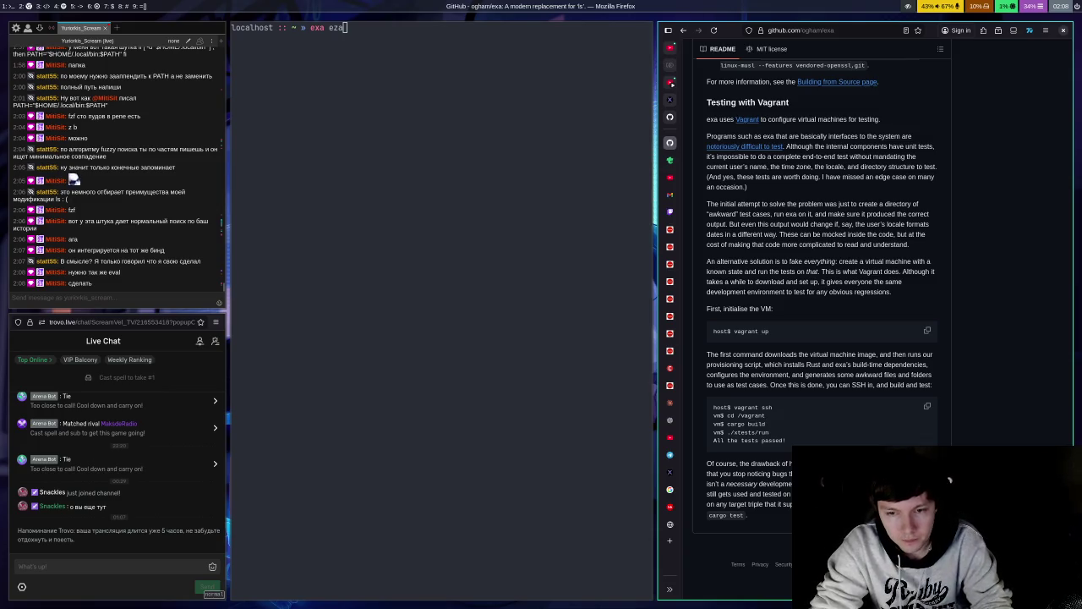
scroll(822, 339, up, 20)
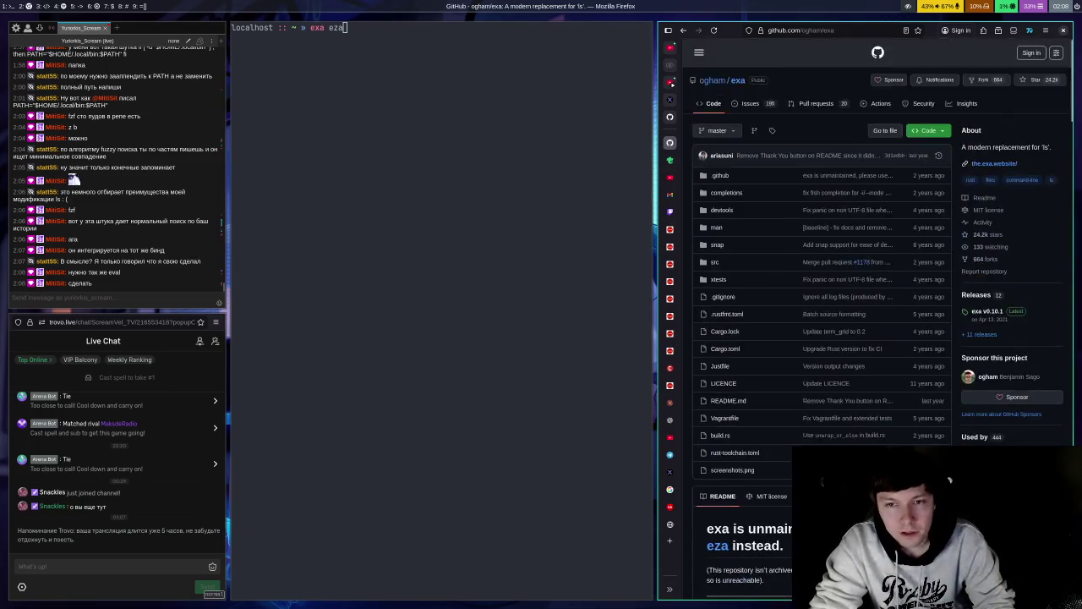
scroll(822, 338, down, 6)
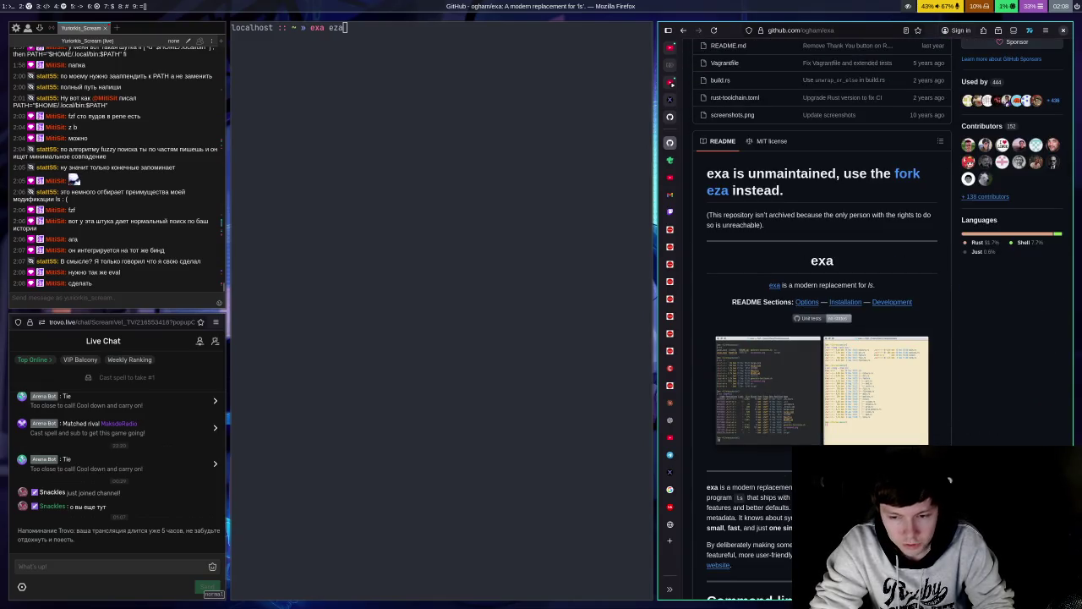
scroll(822, 338, down, 6)
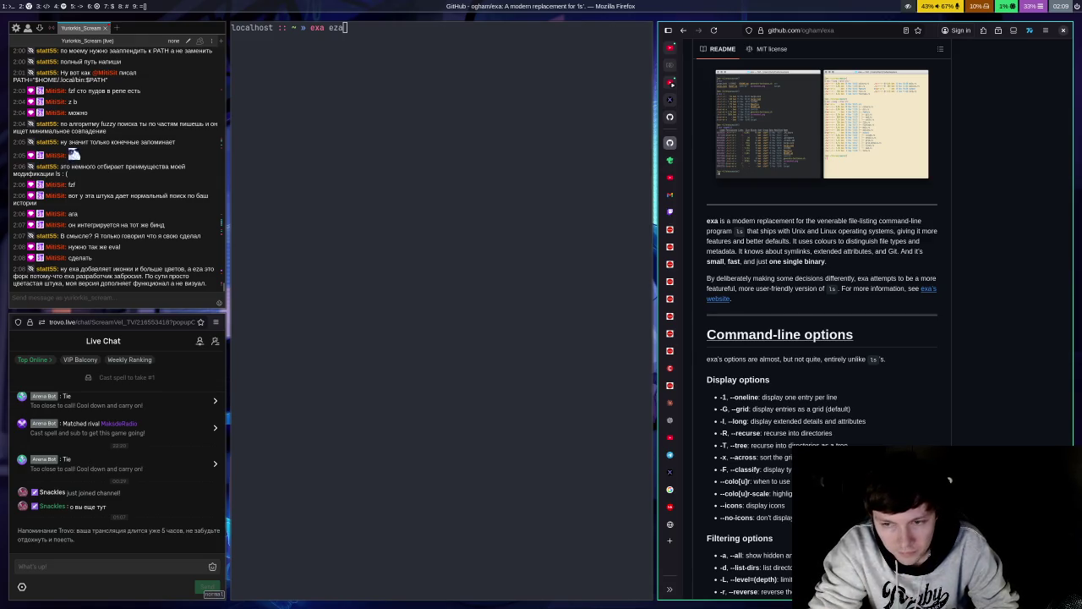
scroll(822, 338, down, 6)
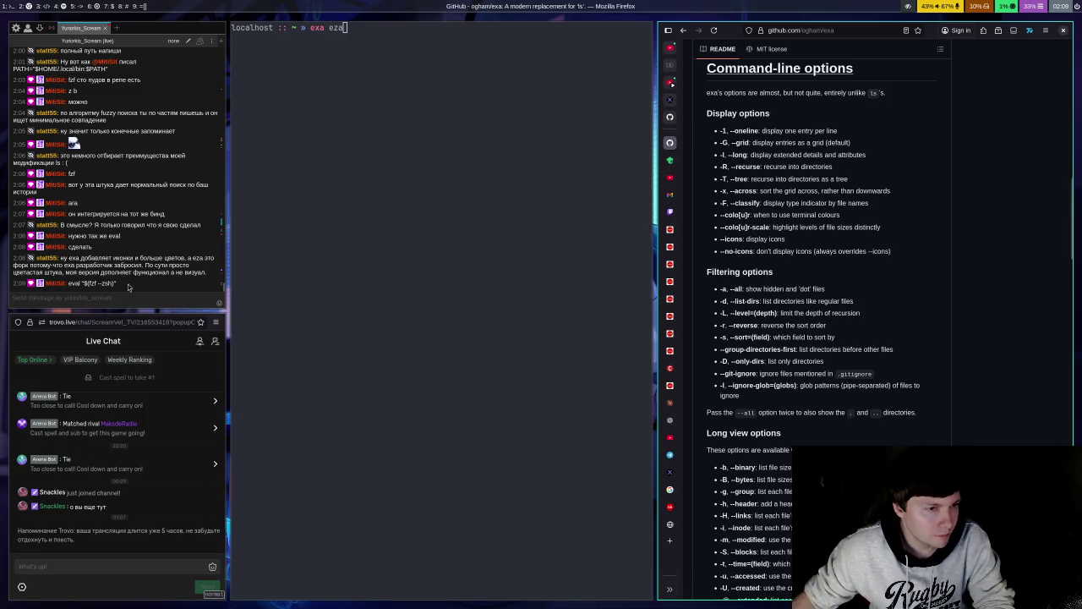
click(121, 287)
drag(118, 284, 68, 284)
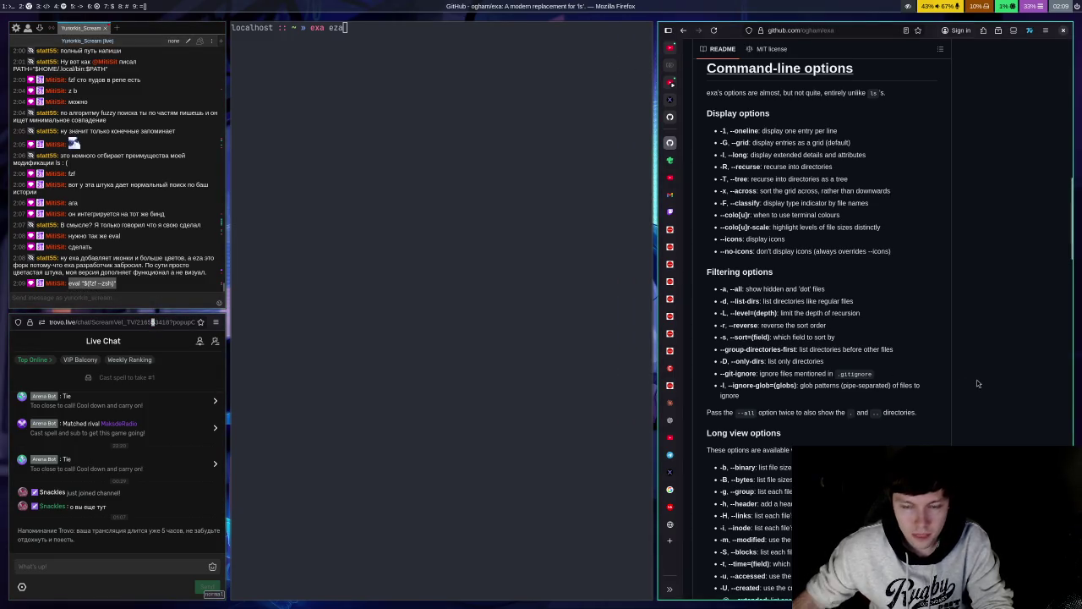
Step: Append eval "$(fzf --zsh)" to .zshrc in Vim and save it
key(super+Left)
key(BackSpace)
key(BackSpace)
key(BackSpace)
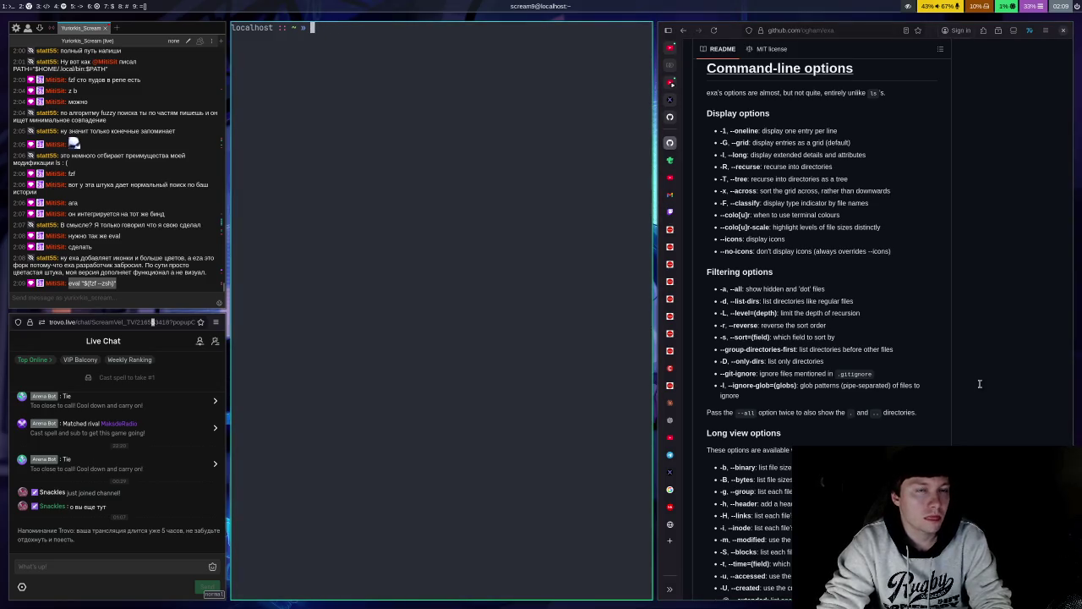
text(vim .zshrc)
key(Return)
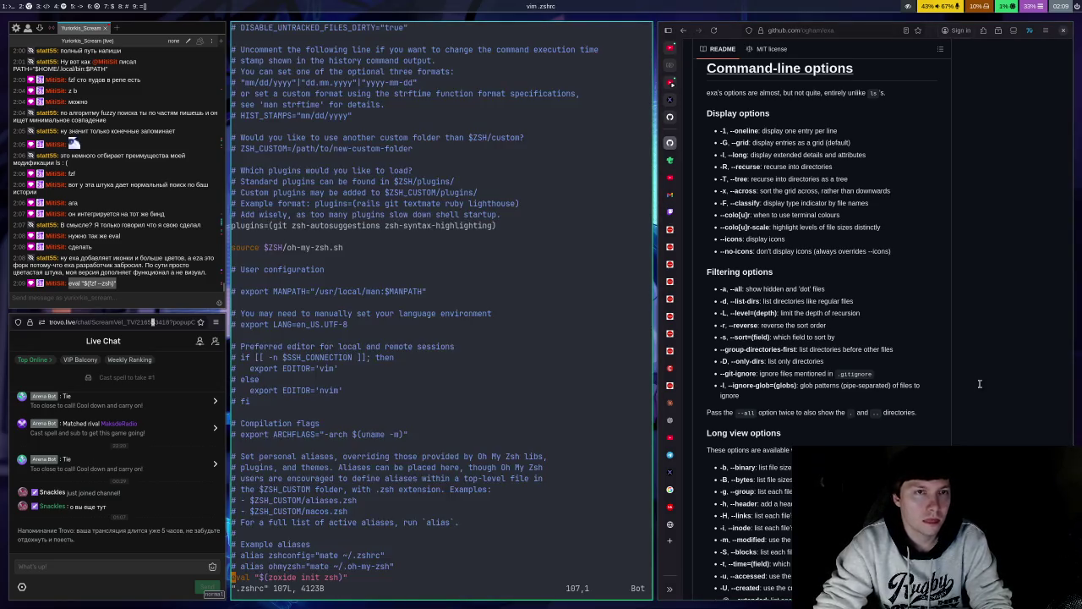
text(oeval "$(fzf --zsh)")
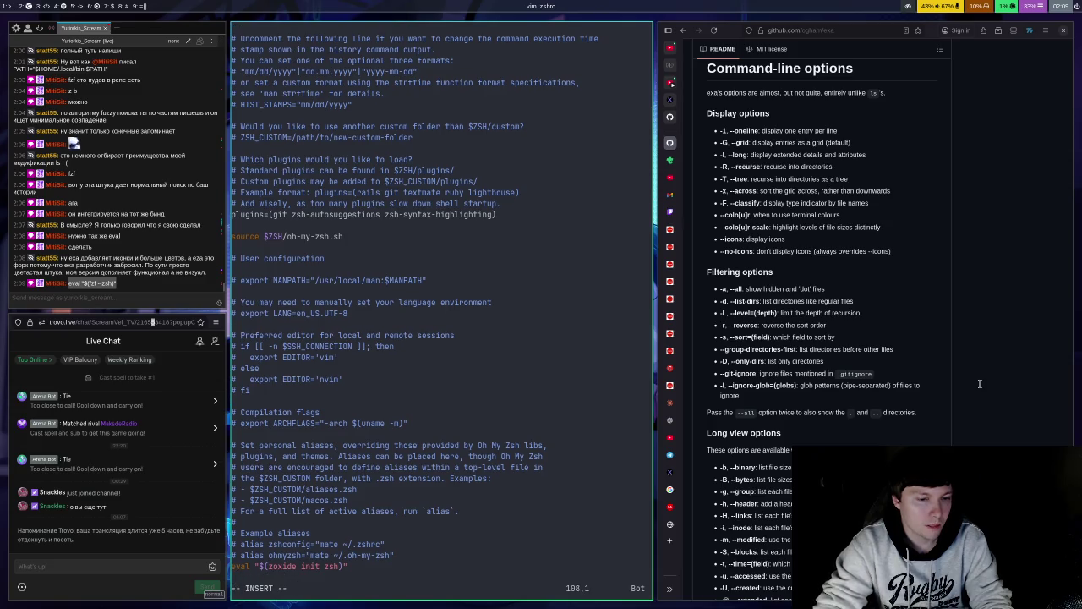
key(Escape)
text(:)
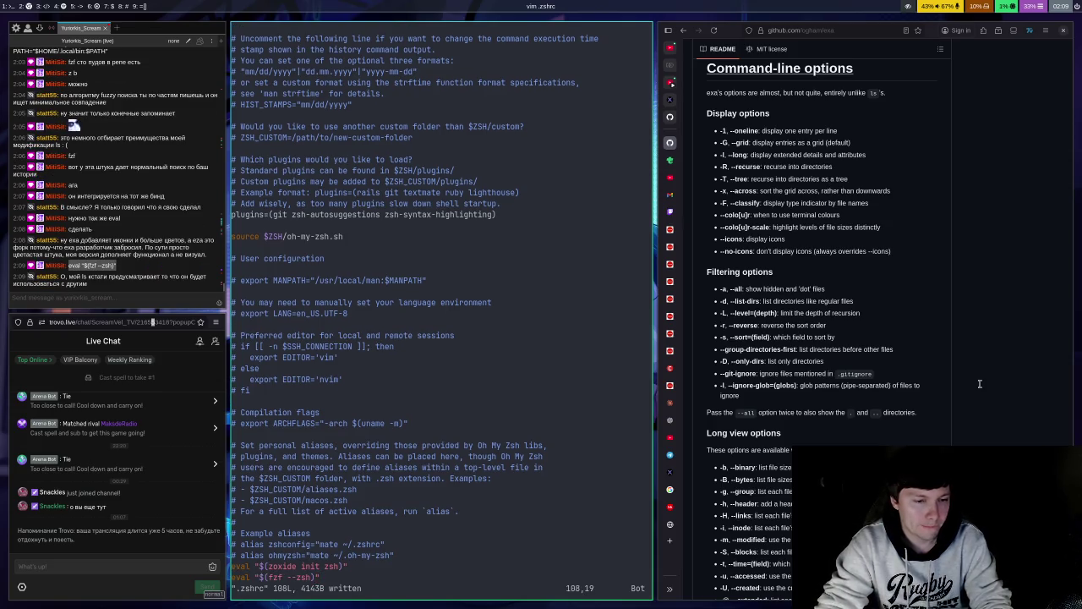
text(wq)
key(Return)
Step: Reopen the terminal and start the new fzf Ctrl+R history search
key(ctrl+d)
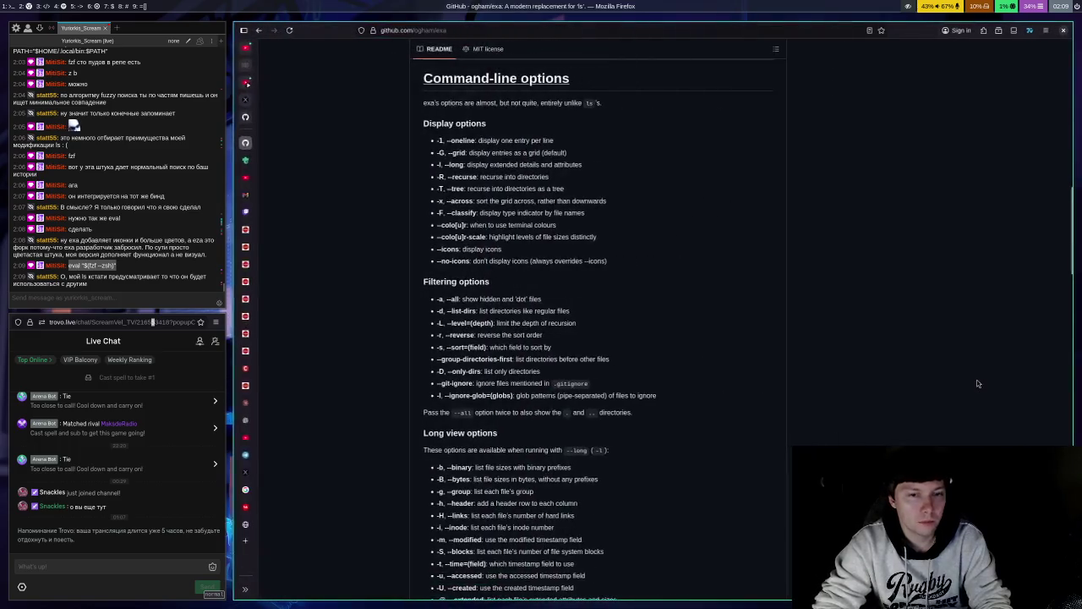
key(super+Return)
key(ctrl+r)
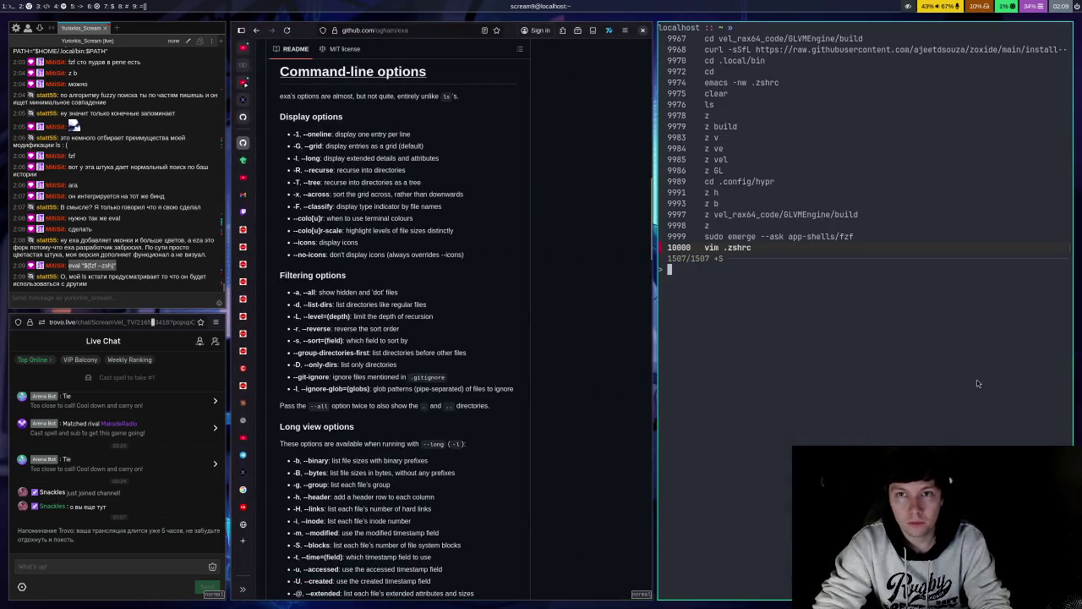
Step: Browse fzf history matches for 'echo', recall the network device remove command, then clear it
text(echo)
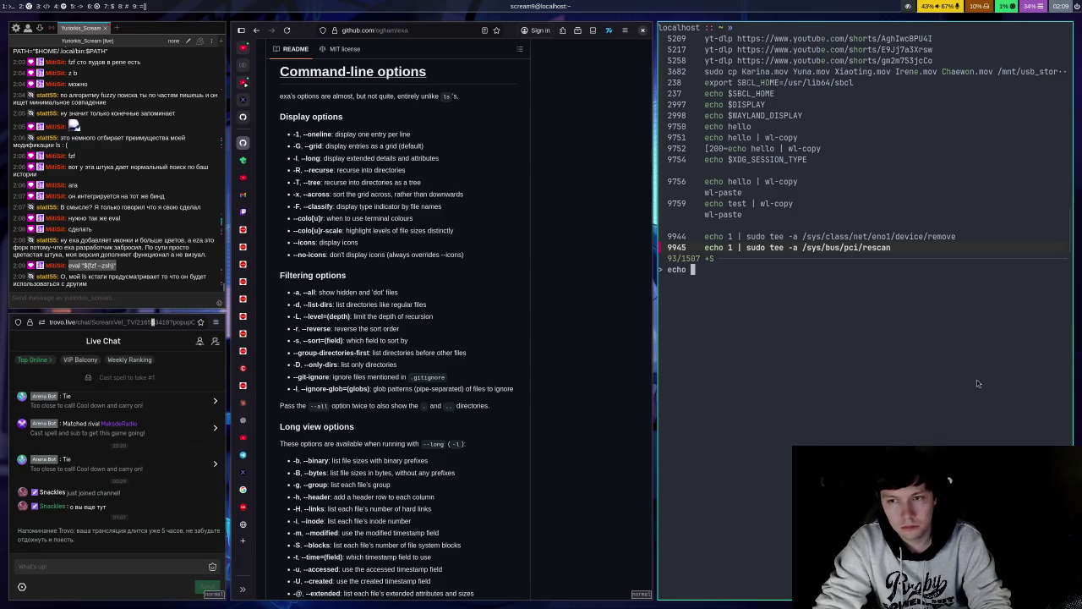
key(ctrl+r)
key(ctrl+r)
key(ctrl+r)
key(ctrl+r)
key(ctrl+r)
key(ctrl+r)
key(ctrl+r)
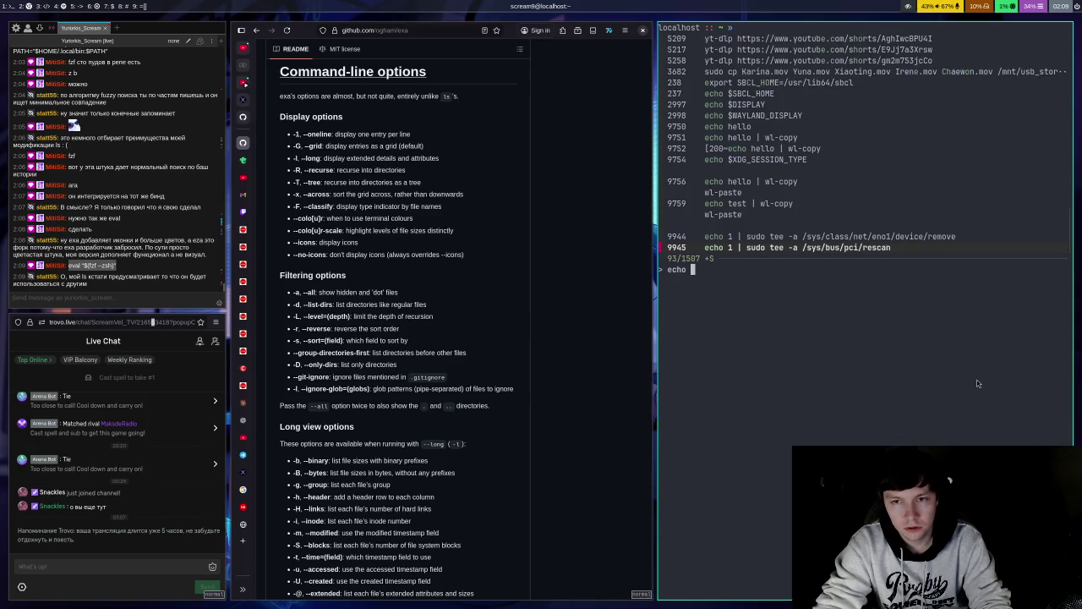
key(ctrl+r)
key(ctrl+r)
key(ctrl+r)
key(ctrl+r)
key(ctrl+r)
key(ctrl+r)
key(ctrl+r)
key(ctrl+r)
key(Up)
key(Down)
key(Up)
key(Down)
key(Up)
key(Up)
key(Up)
key(Down)
key(Down)
key(Down)
key(Down)
key(Up)
key(Up)
key(Down)
key(Down)
key(Down)
key(Up)
key(Up)
key(Down)
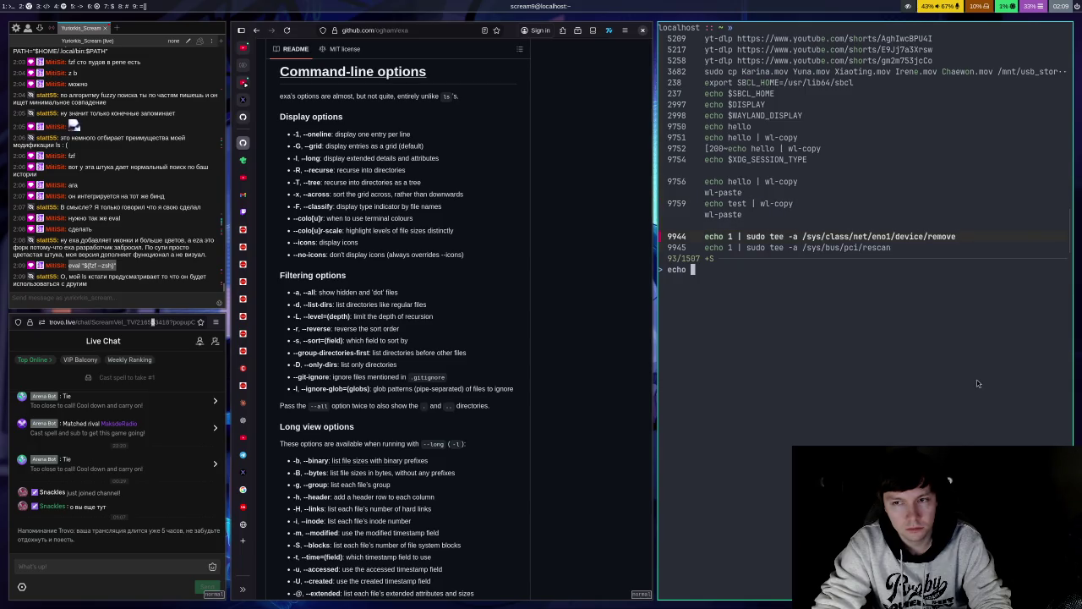
key(Return)
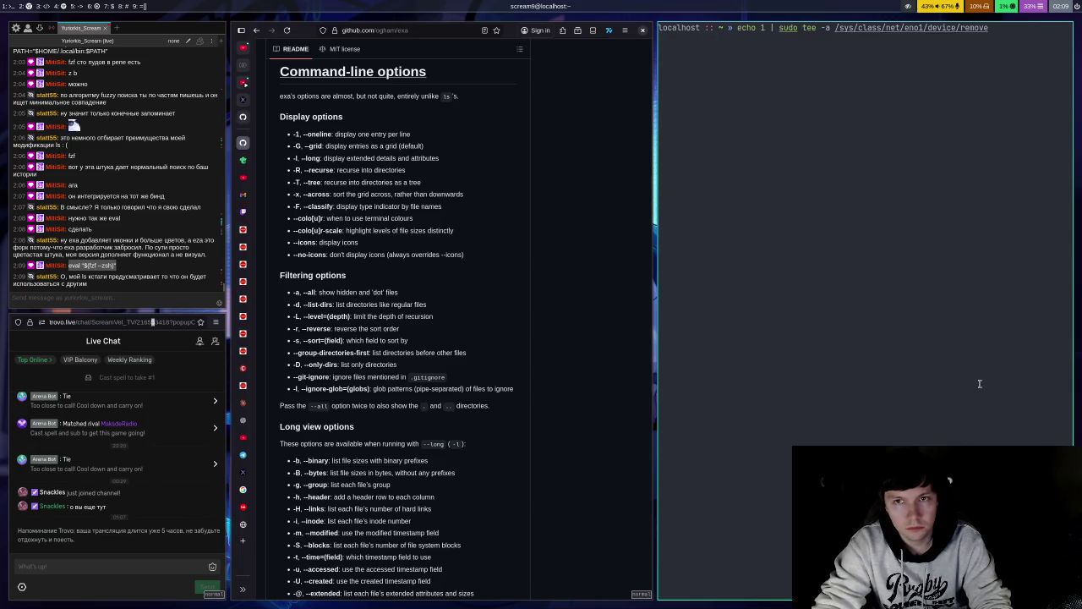
key(BackSpace)
key(BackSpace)
key(BackSpace)
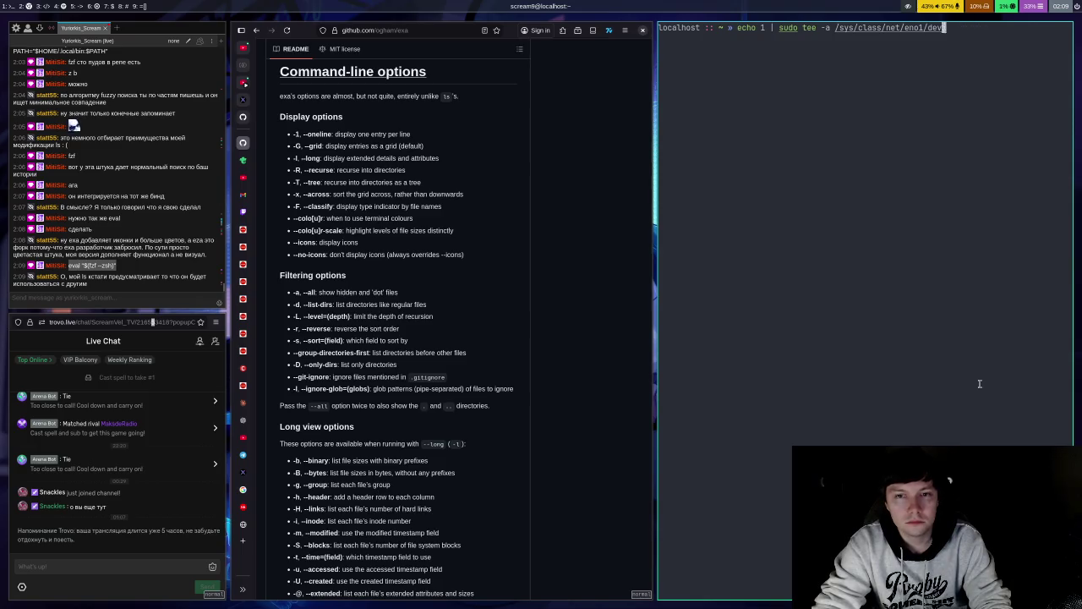
key(BackSpace)
key(BackSpace)
key(BackSpace)
Step: Search the history for 'echo' again, browse the matches, and cancel without running anything
text(e)
key(ctrl+r)
text(cho)
key(Up)
key(Down)
key(Up)
key(Up)
key(Up)
key(Down)
key(Down)
key(Down)
key(Down)
key(Up)
key(Up)
key(Up)
key(Up)
key(Up)
key(Up)
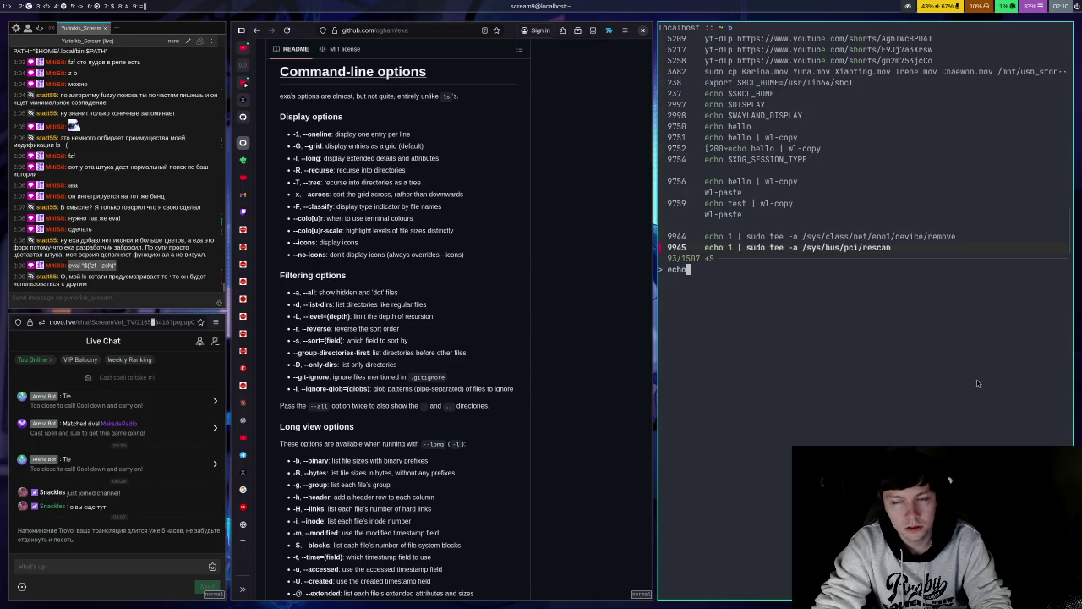
key(Up)
key(Up)
key(Up)
key(Down)
key(Down)
key(Down)
key(Down)
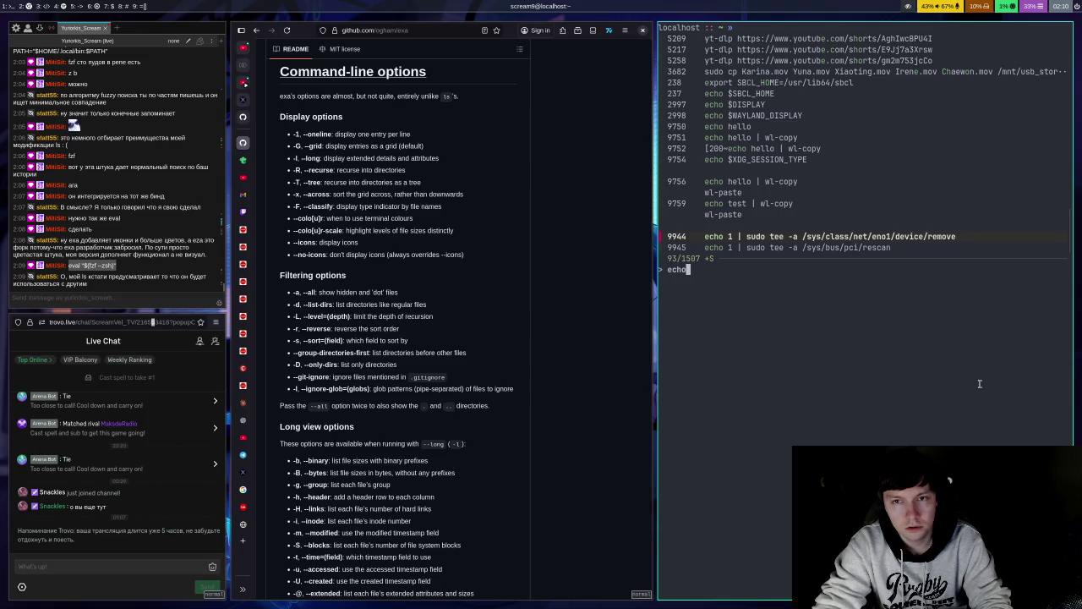
key(Up)
key(Down)
key(Down)
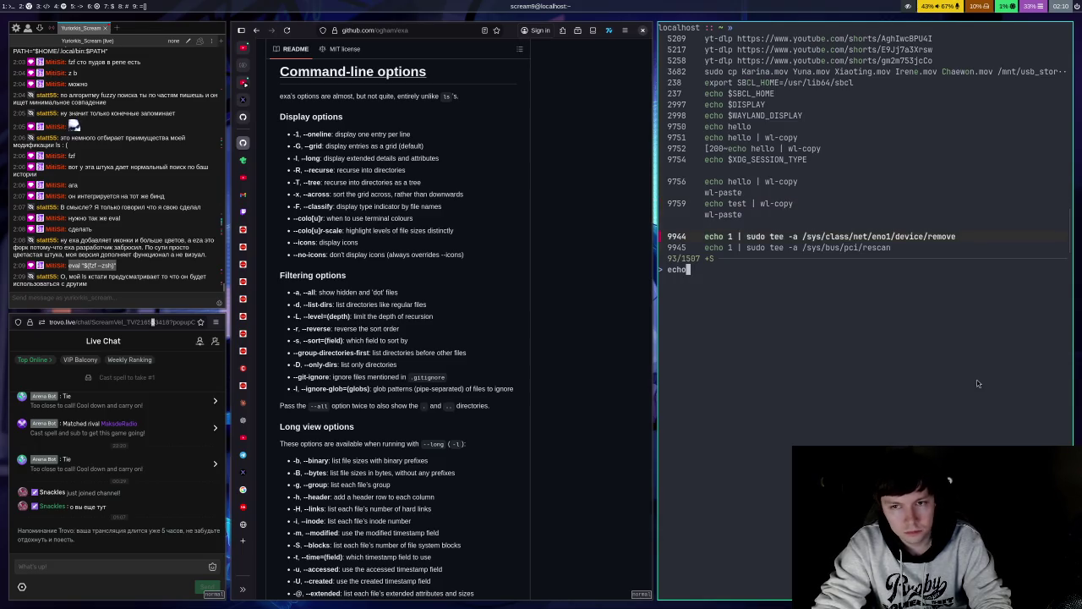
text(q)
key(BackSpace)
key(Escape)
text(er)
key(BackSpace)
key(BackSpace)
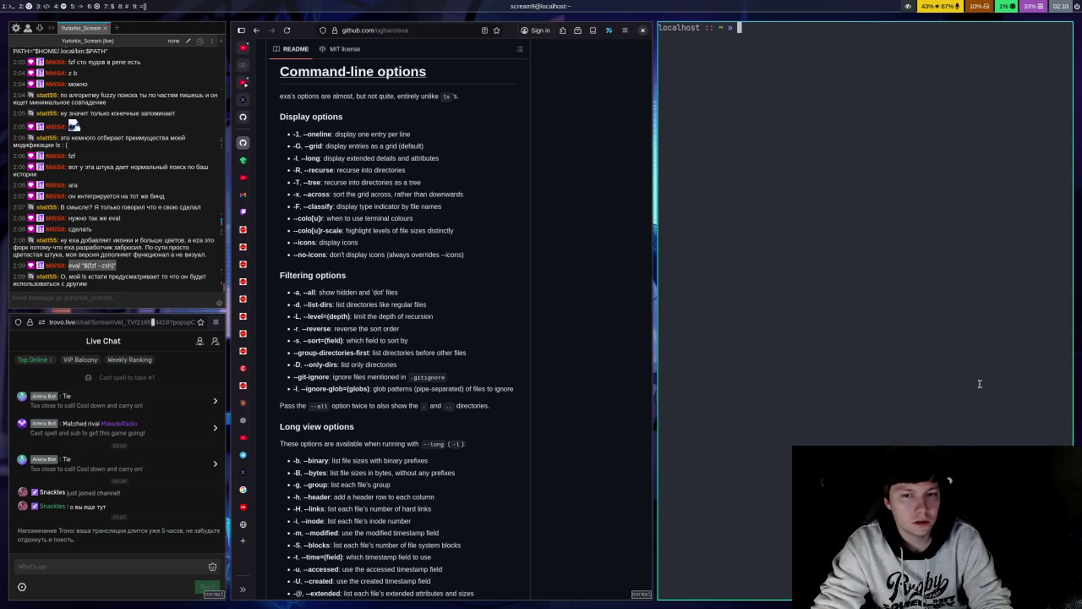
Step: List the home directory with ls and close the terminal
text(ls)
key(Return)
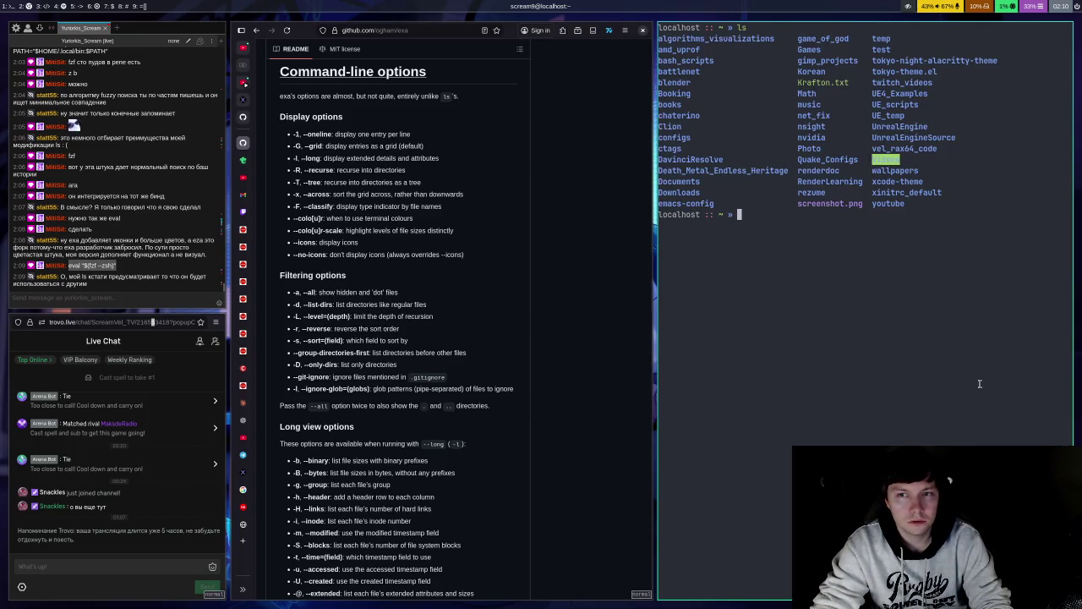
key(ctrl+d)
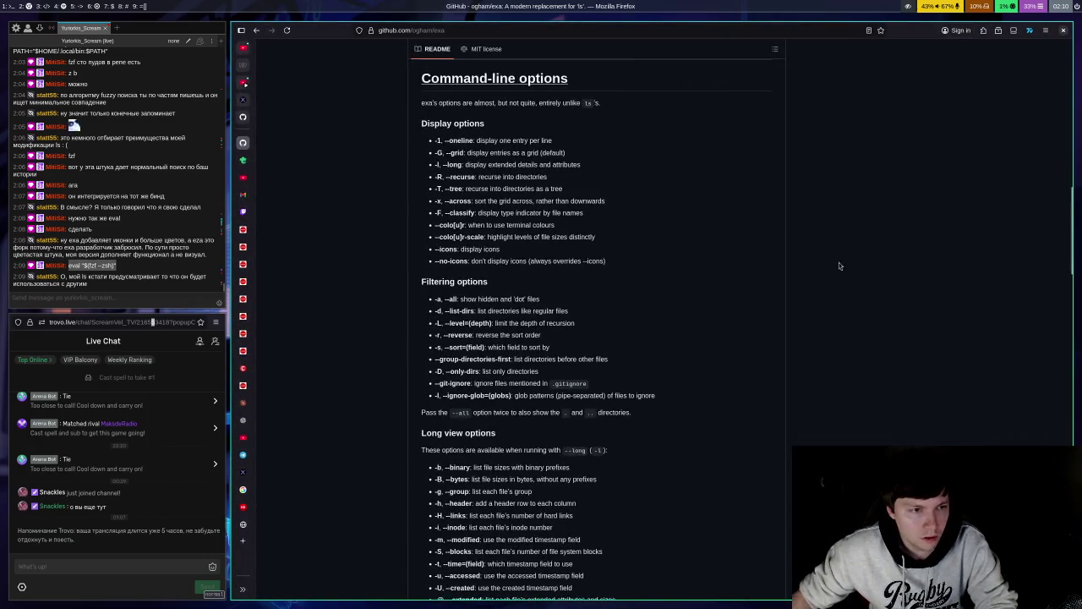
Step: Load google.com in a new tab and search for 'gentoo eza'
click(244, 541)
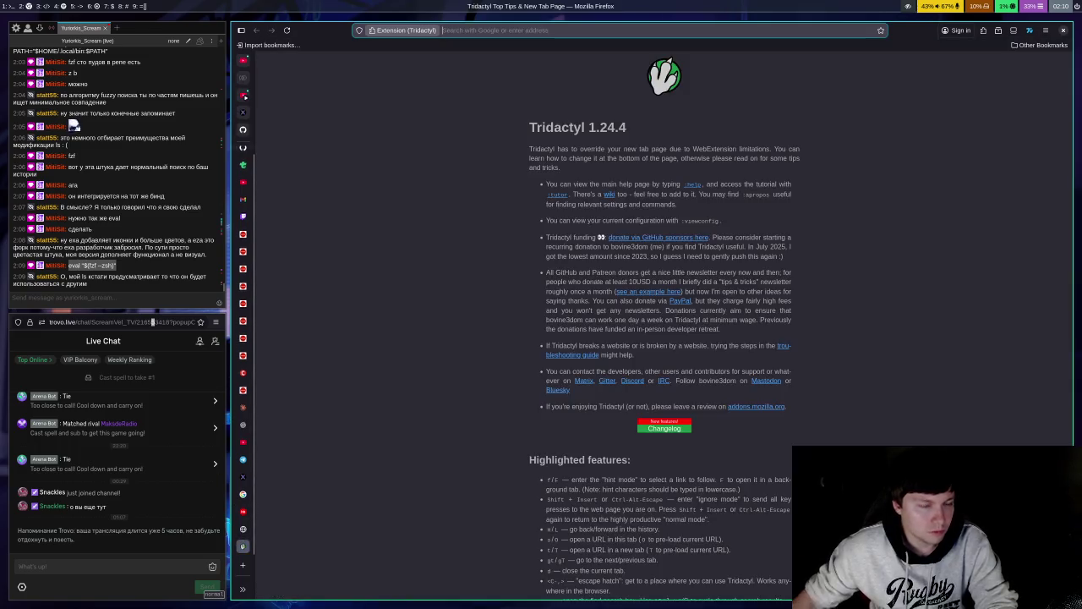
text(google.com)
key(Return)
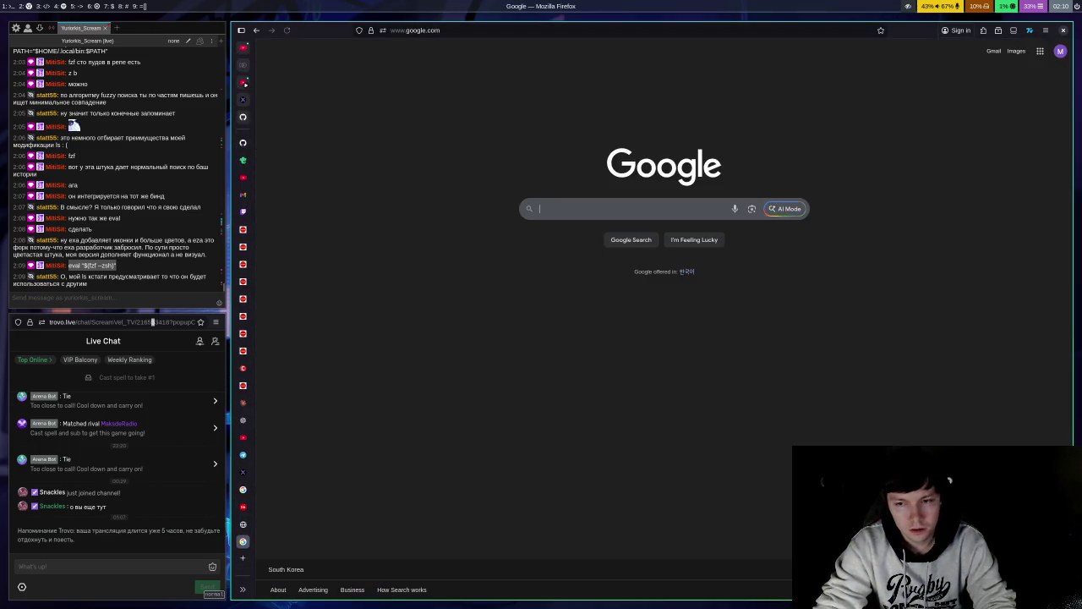
text(gentoo eza)
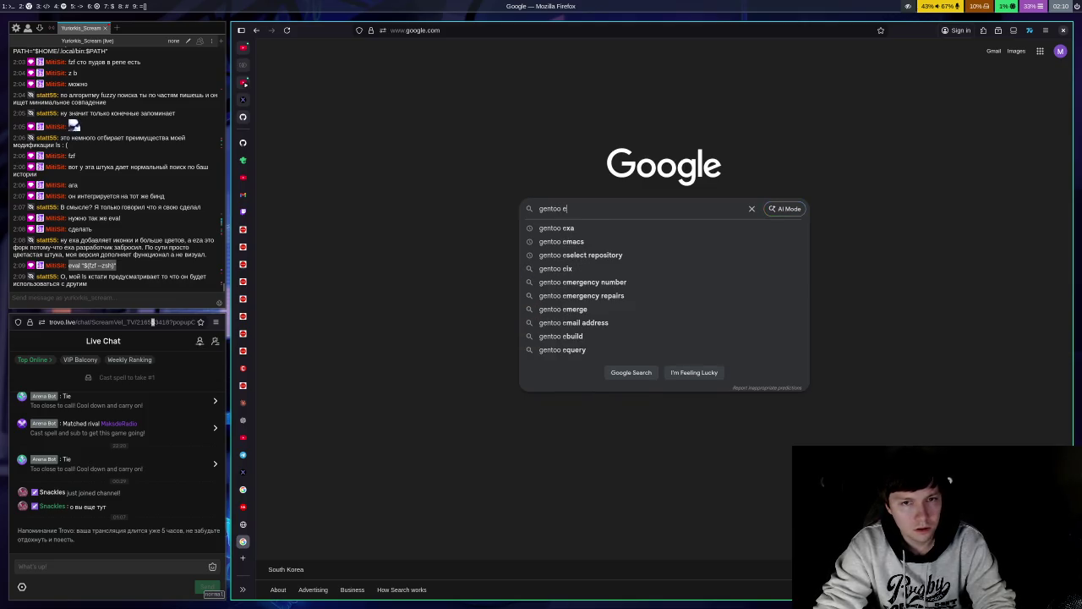
key(Return)
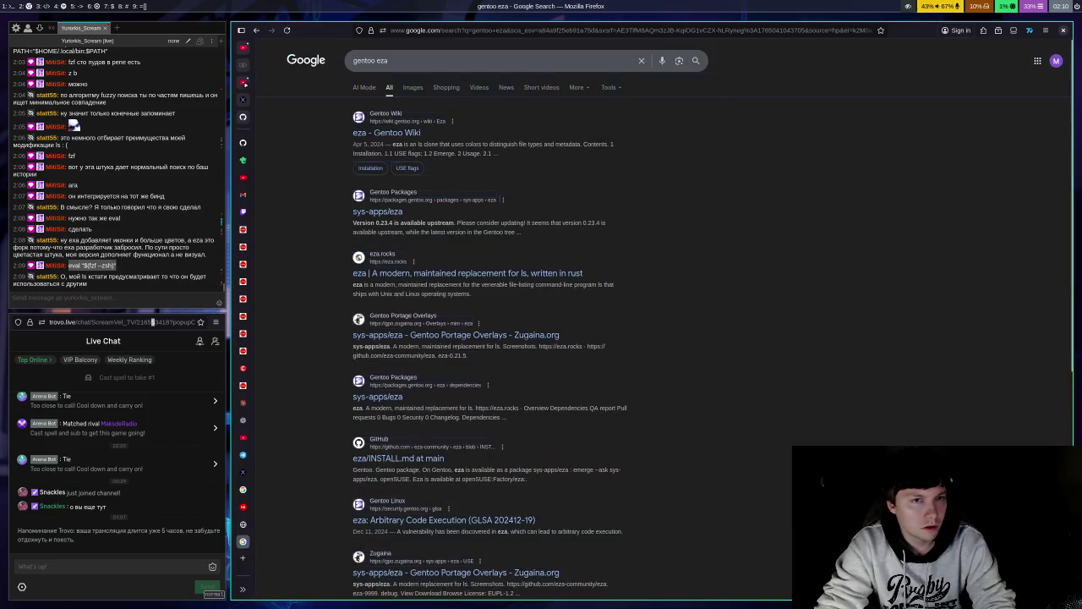
Step: Scroll through the eza Gentoo Wiki article
scroll(580, 321, down, 10)
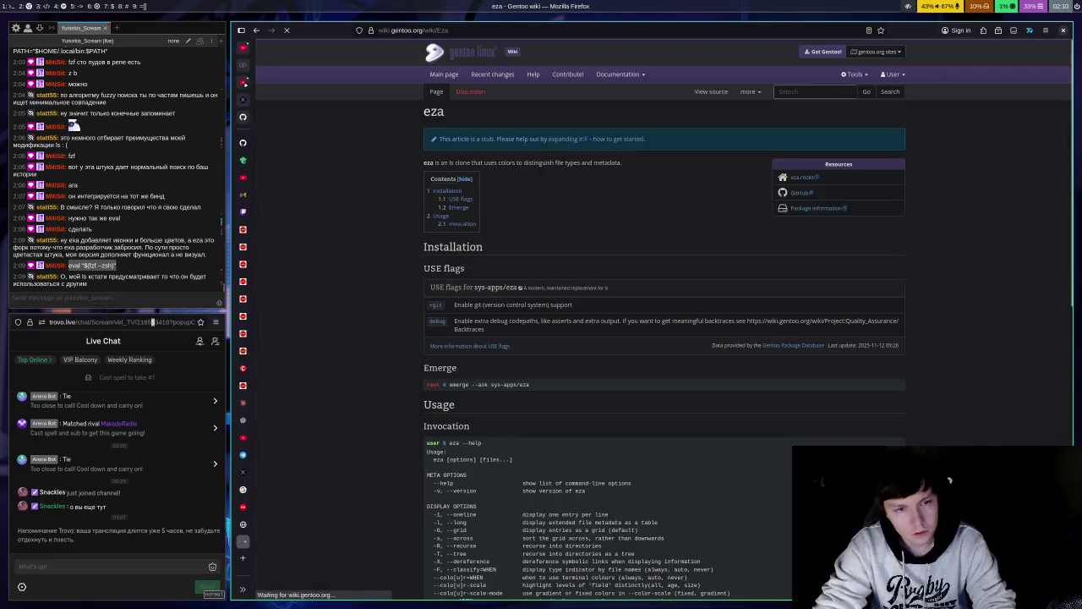
scroll(580, 321, down, 5)
scroll(580, 321, up, 10)
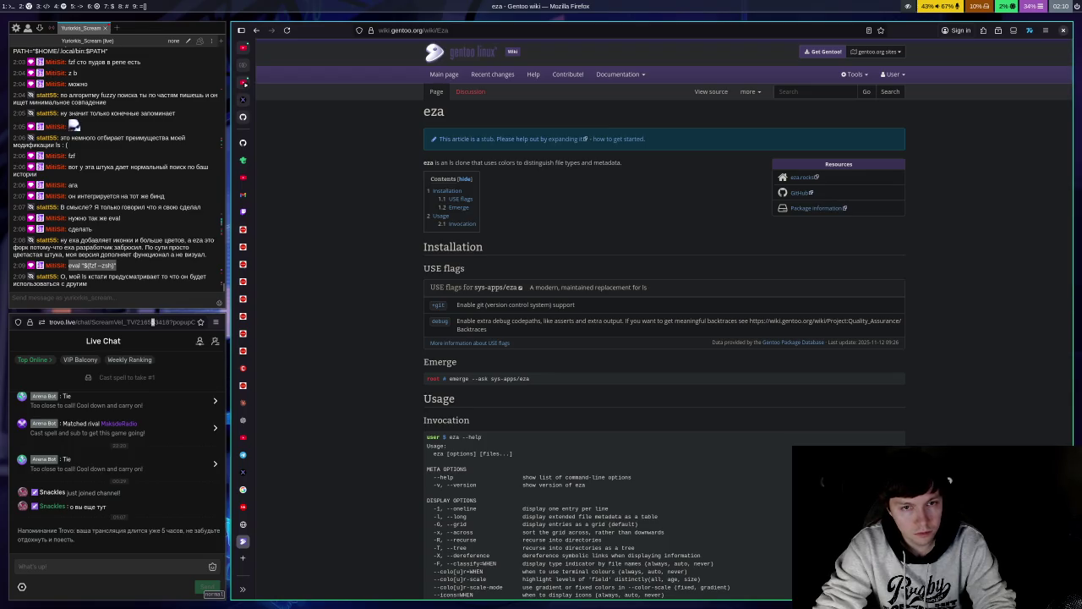
Step: Switch to the GitHub ogham/exa tab and open the README's screenshots.png image
key(ctrl+shift+Tab)
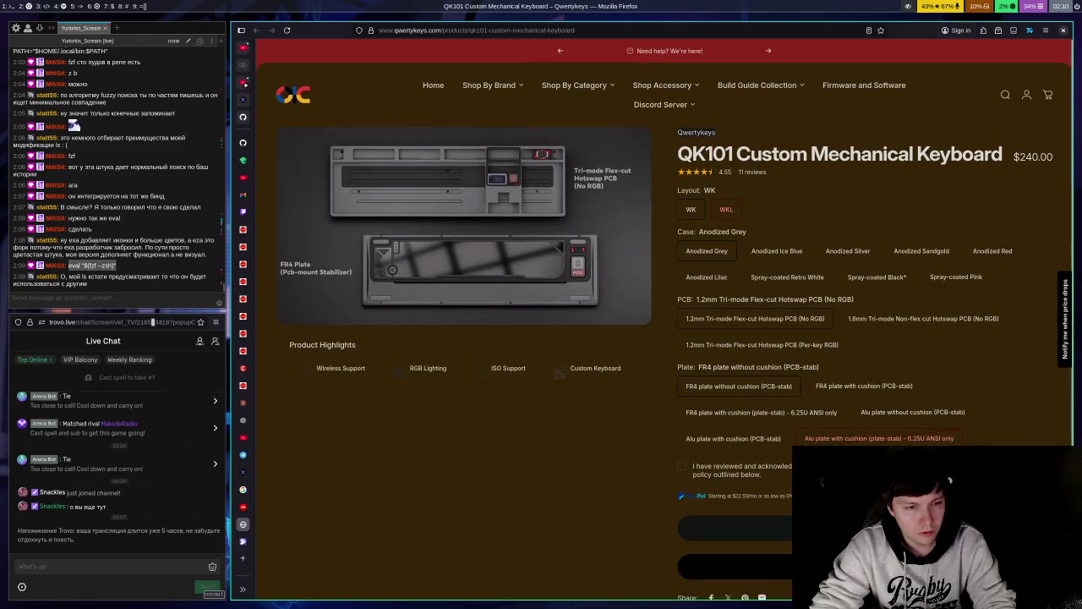
key(ctrl+shift+Tab)
key(ctrl+shift+Tab)
key(ctrl+shift+Tab)
key(ctrl+shift+Tab)
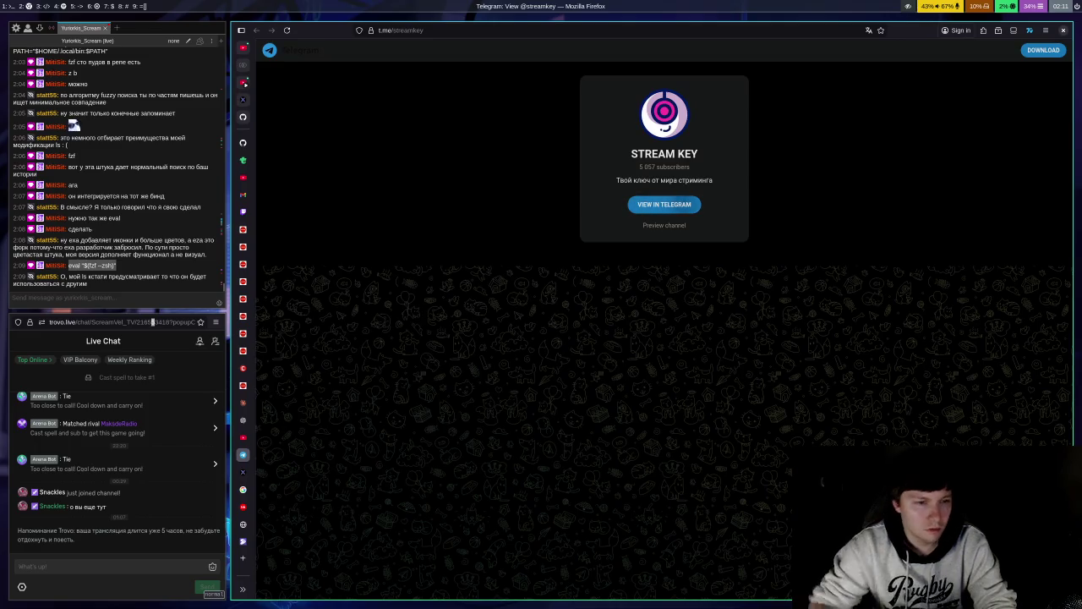
click(245, 142)
scroll(672, 370, up, 5)
click(516, 380)
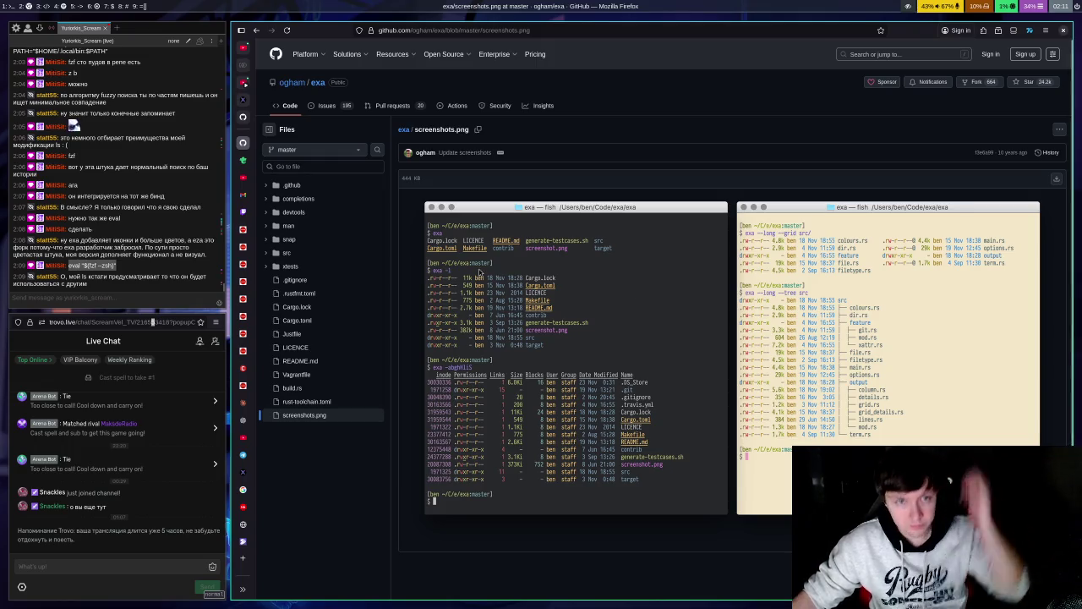
Step: Return to the exa repository page and run ls and ls -lh in a new terminal
click(256, 30)
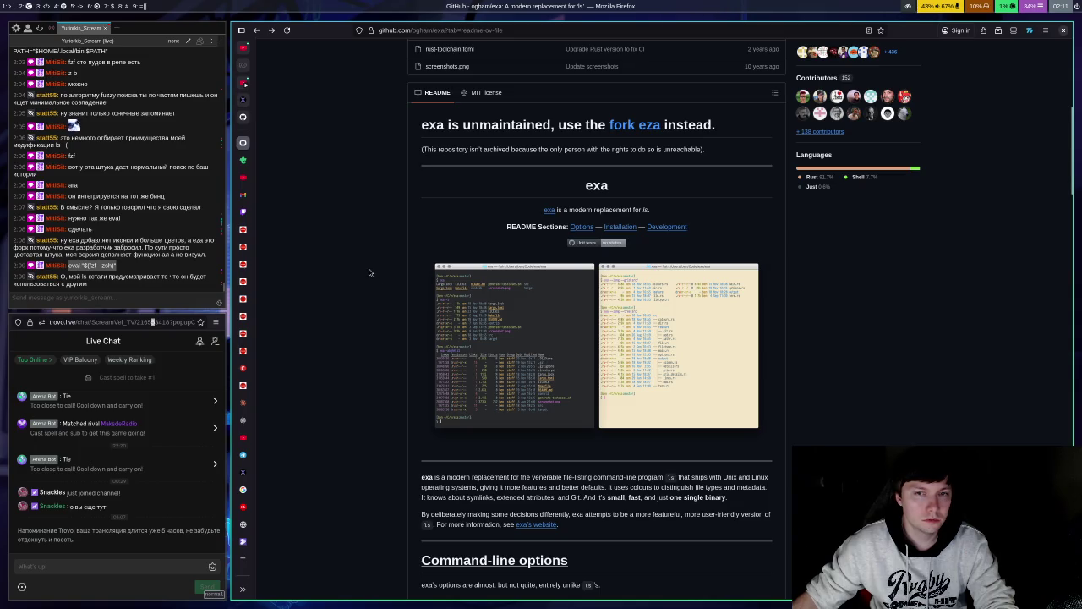
key(super+Return)
text(ls)
key(Return)
text(ls -lh)
key(Return)
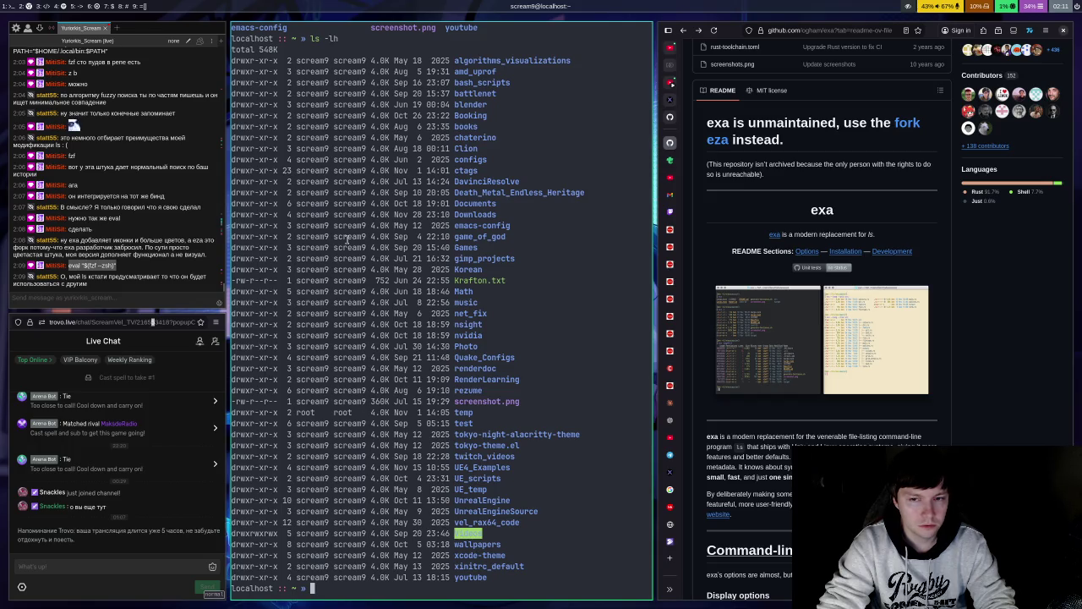
Step: Run ls -l and an unfinished 'ls -' listing, then close the terminal
text(ls -l)
key(Return)
text(ls -)
key(Return)
text(ls)
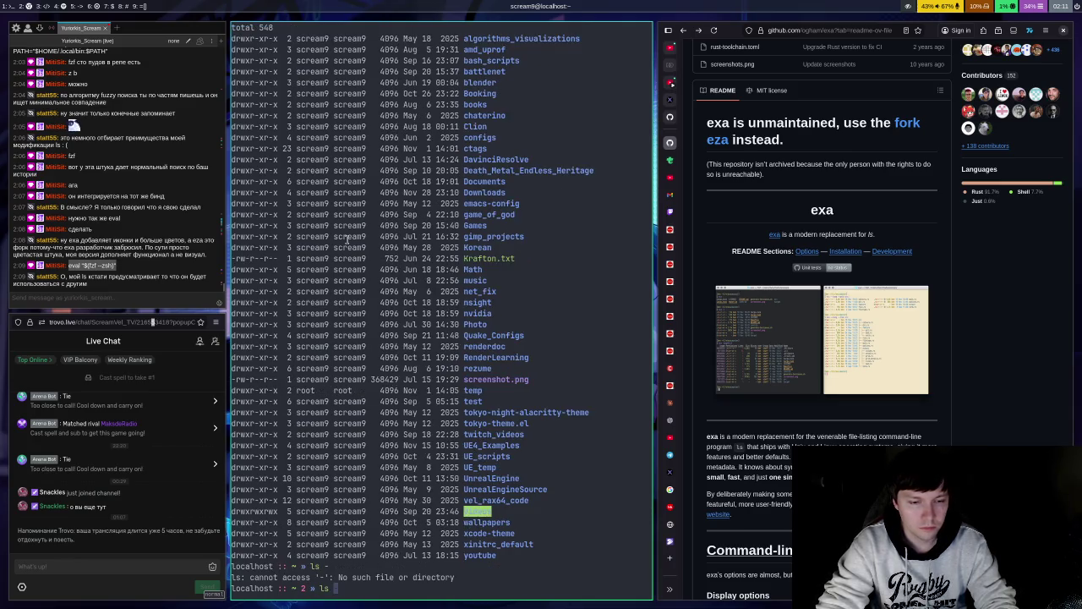
key(BackSpace)
key(BackSpace)
key(BackSpace)
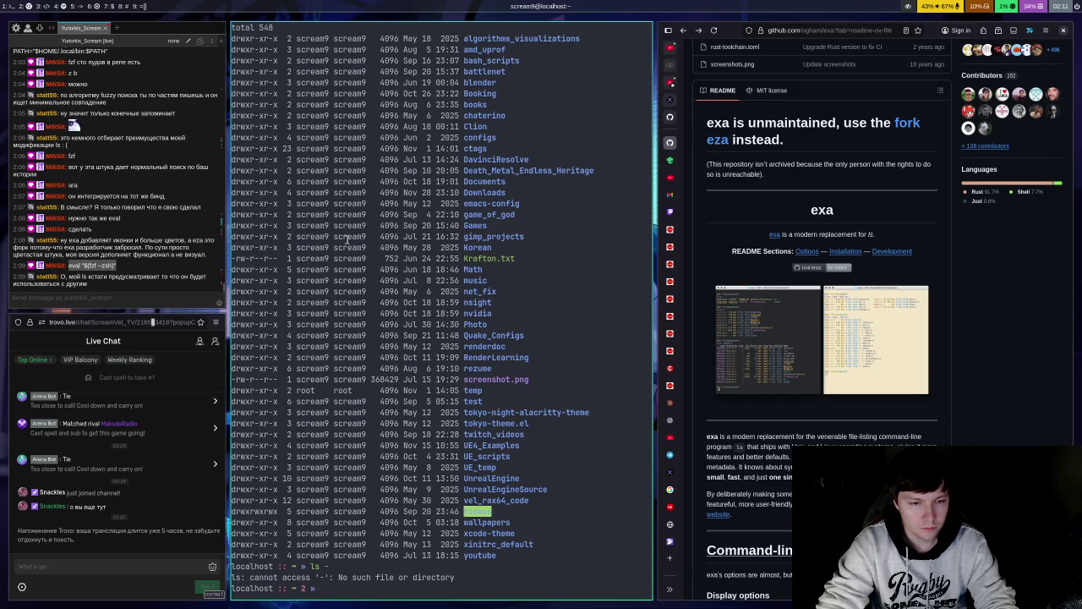
key(ctrl+d)
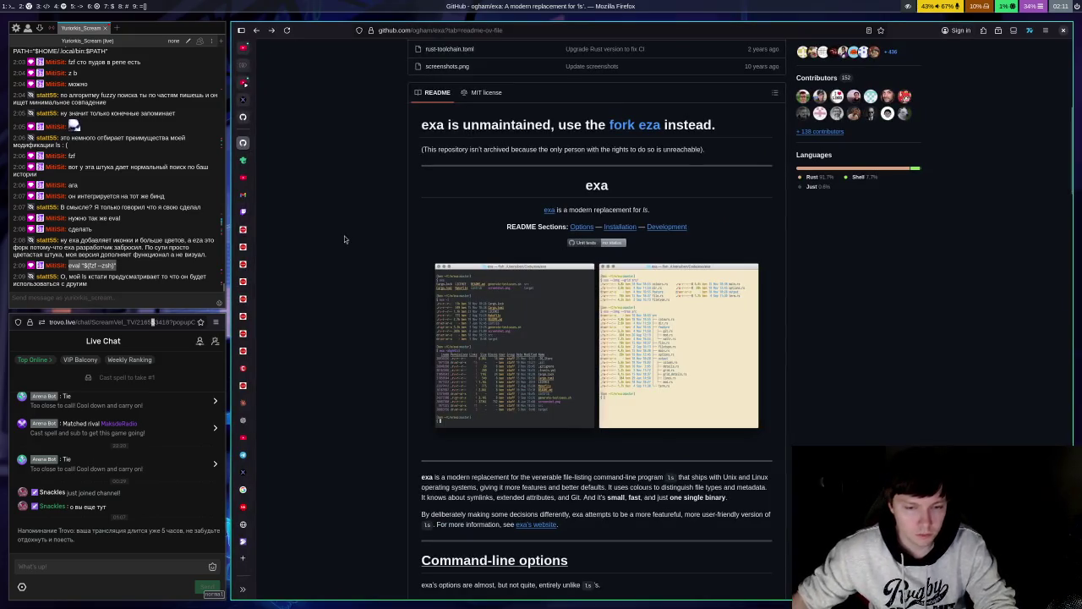
Step: Scroll the exa page up to its file list and eza-fork banner, opening a fresh terminal
scroll(723, 349, down, 5)
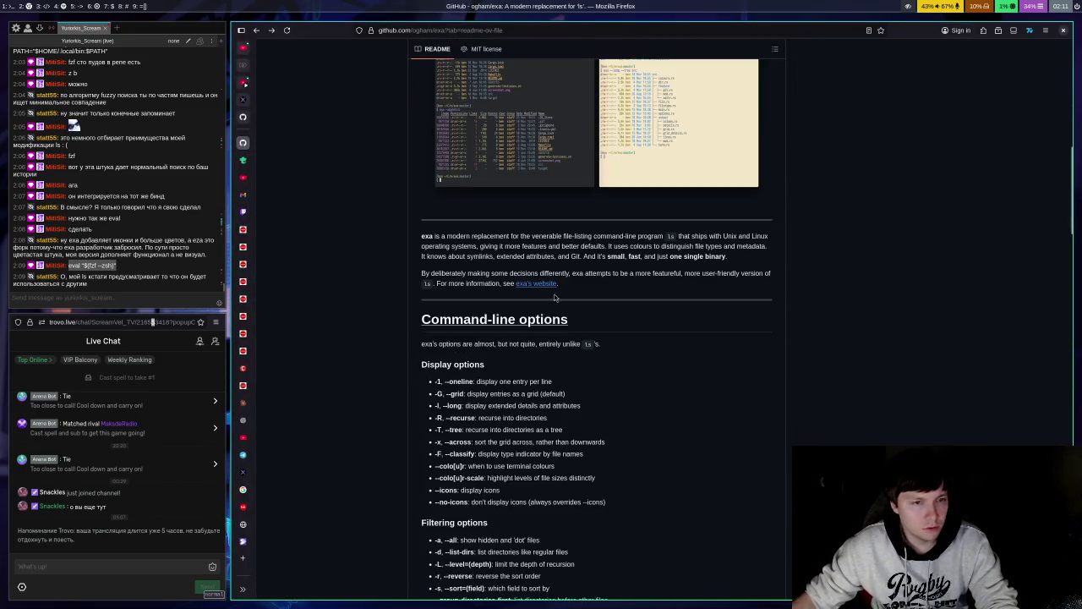
scroll(581, 250, up, 3)
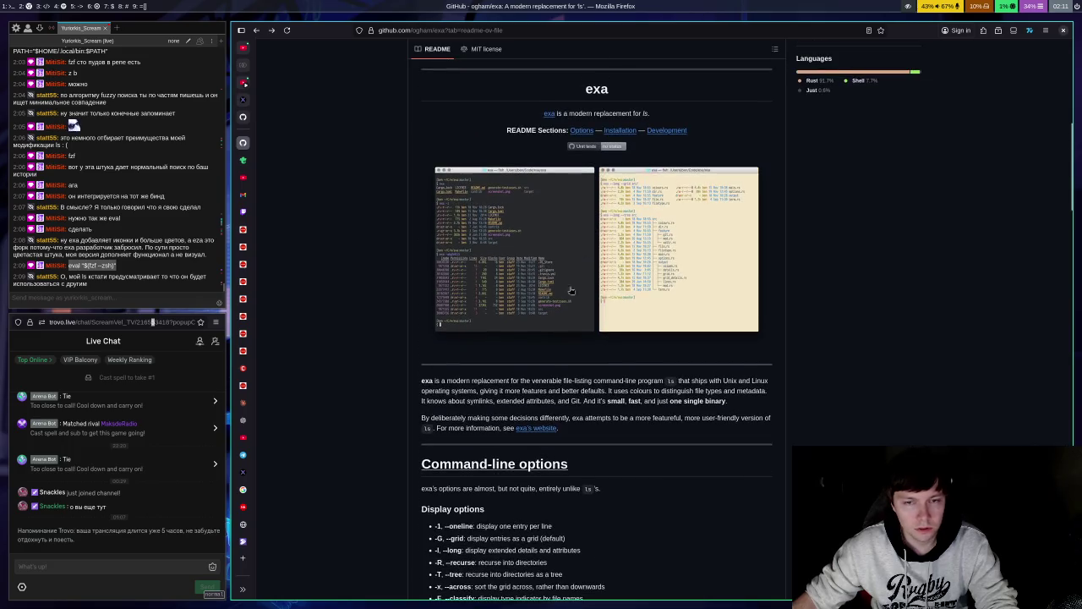
scroll(606, 266, up, 4)
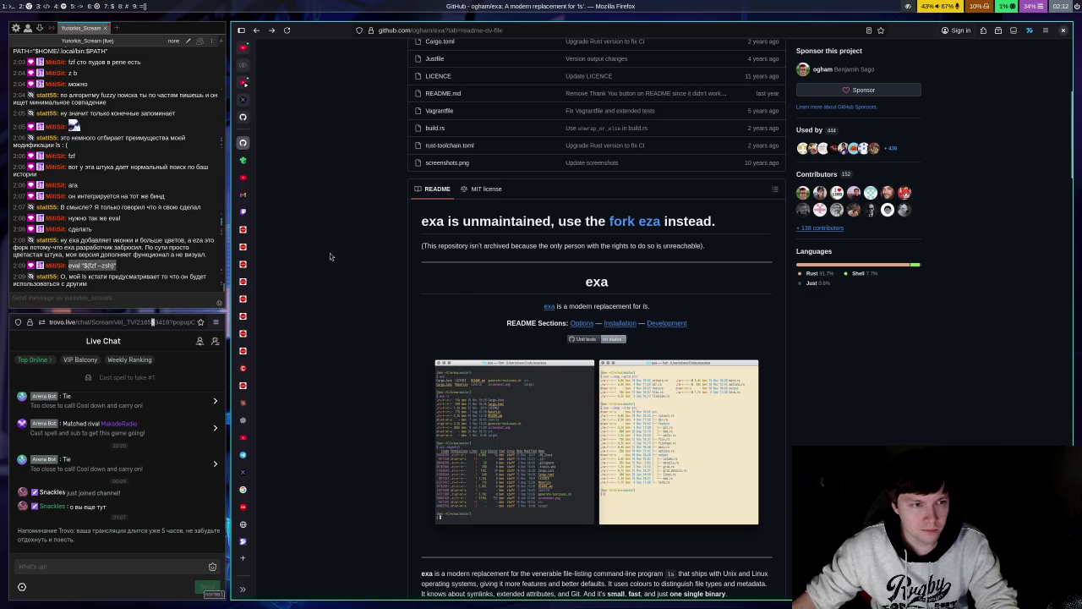
scroll(1079, 307, up, 5)
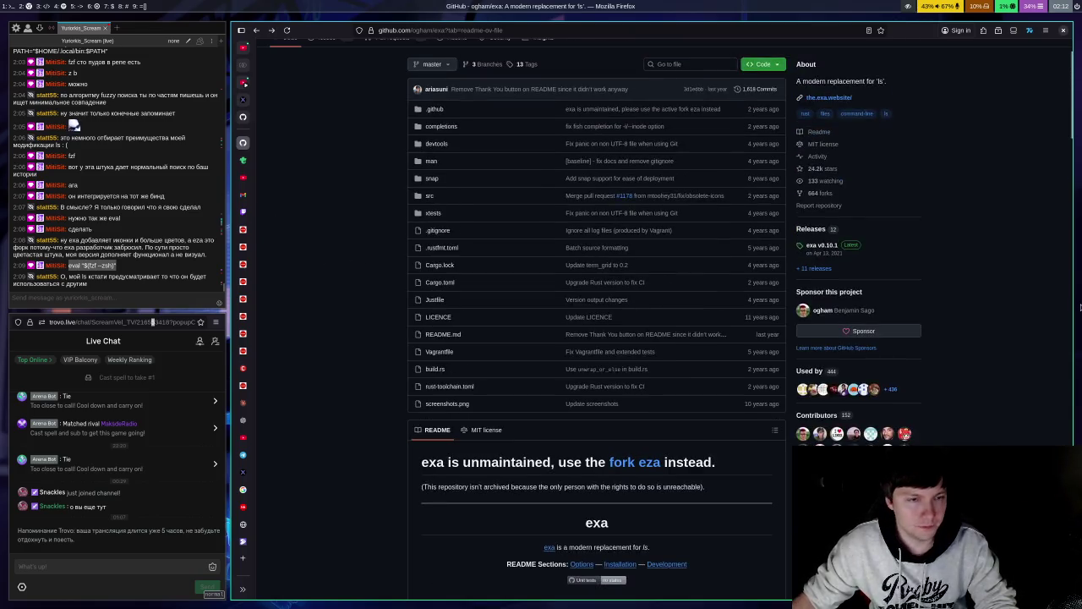
key(super+Return)
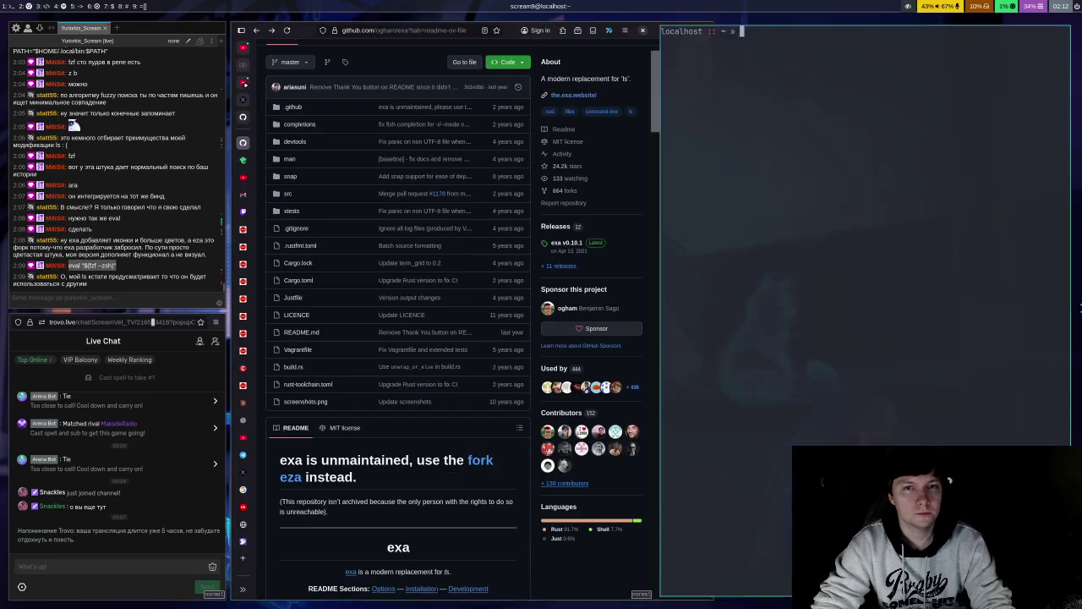
text(z vel)
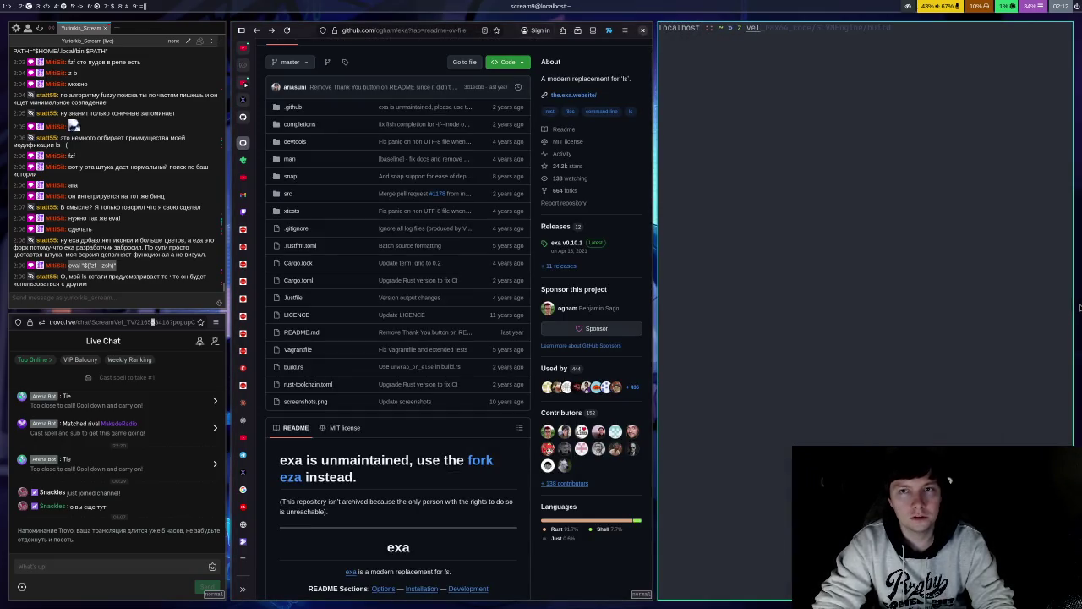
key(BackSpace)
key(BackSpace)
key(BackSpace)
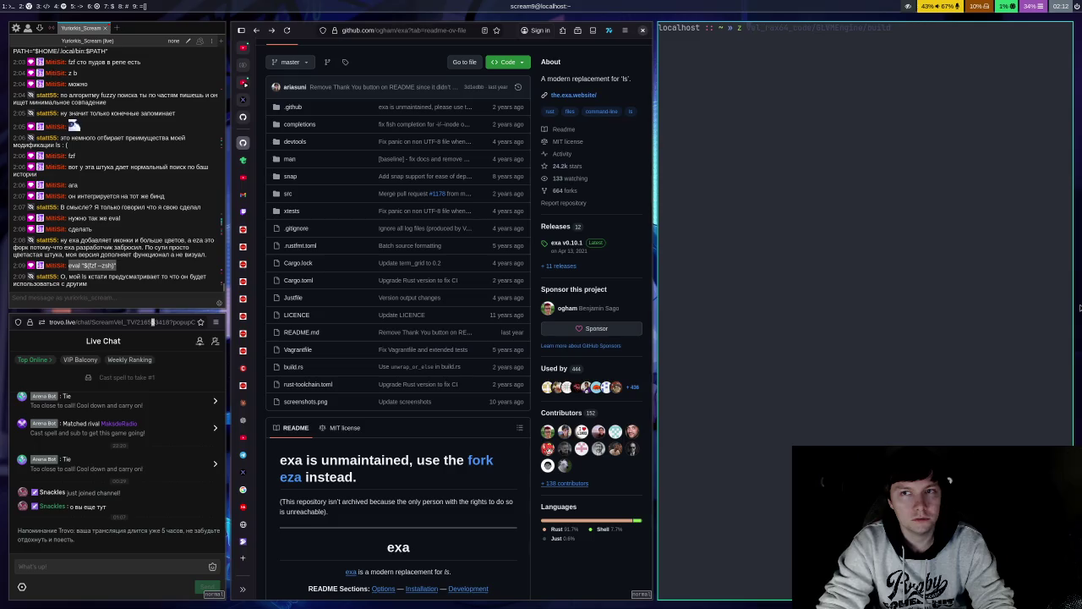
text(b)
key(Return)
text(cd)
key(Return)
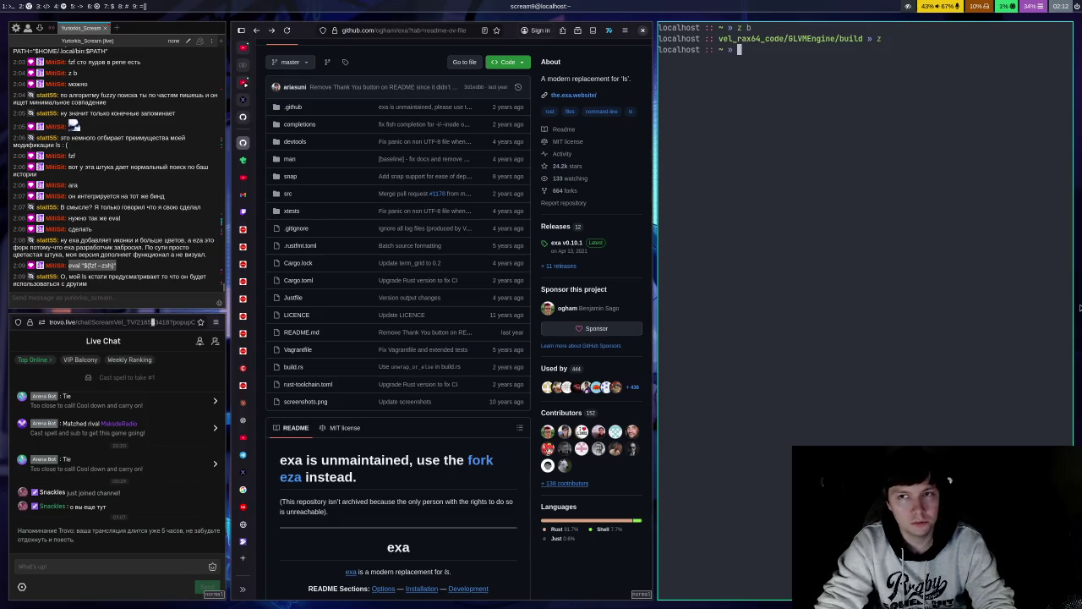
key(ctrl+d)
key(super+Return)
text(z)
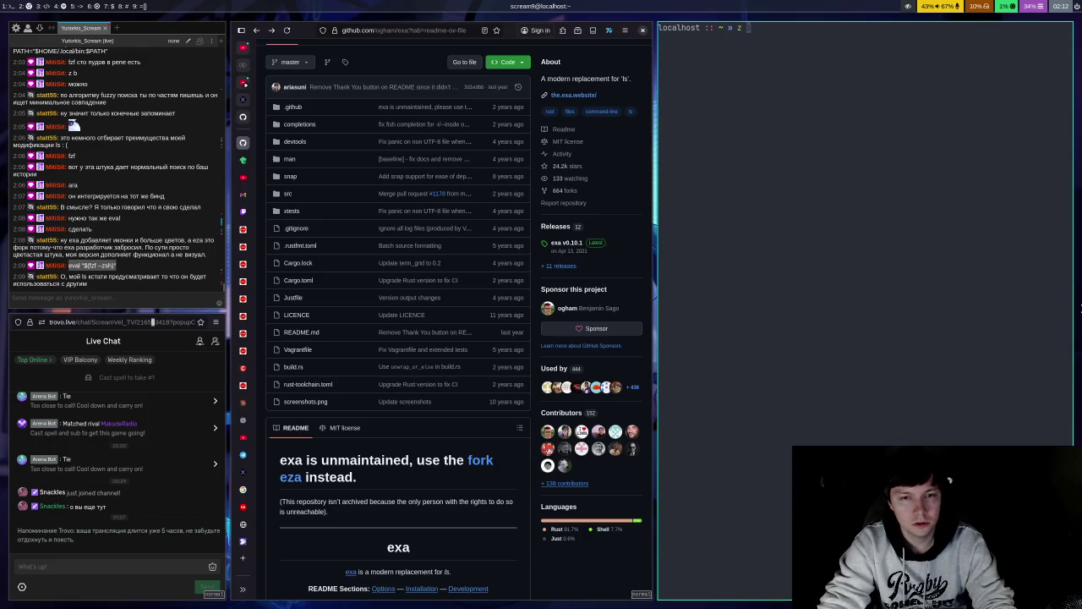
text( h)
key(Return)
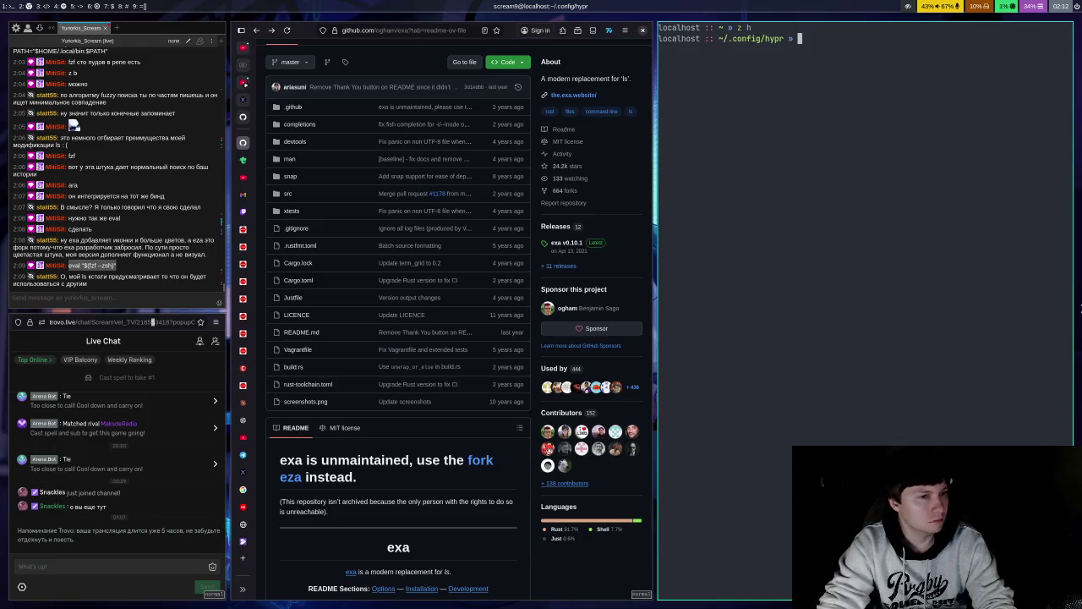
text(z)
key(Return)
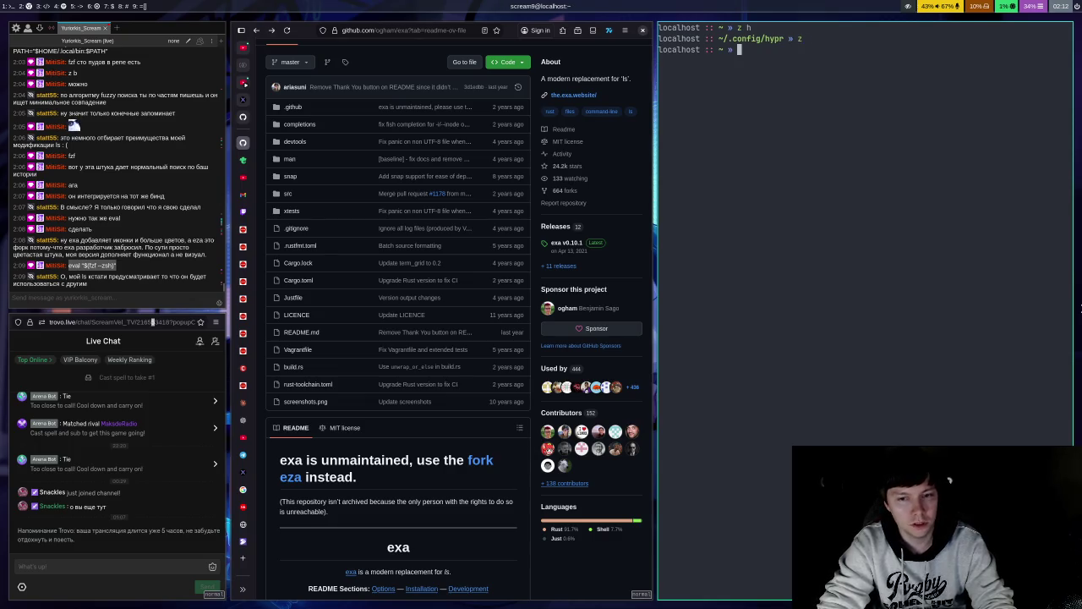
key(ctrl+d)
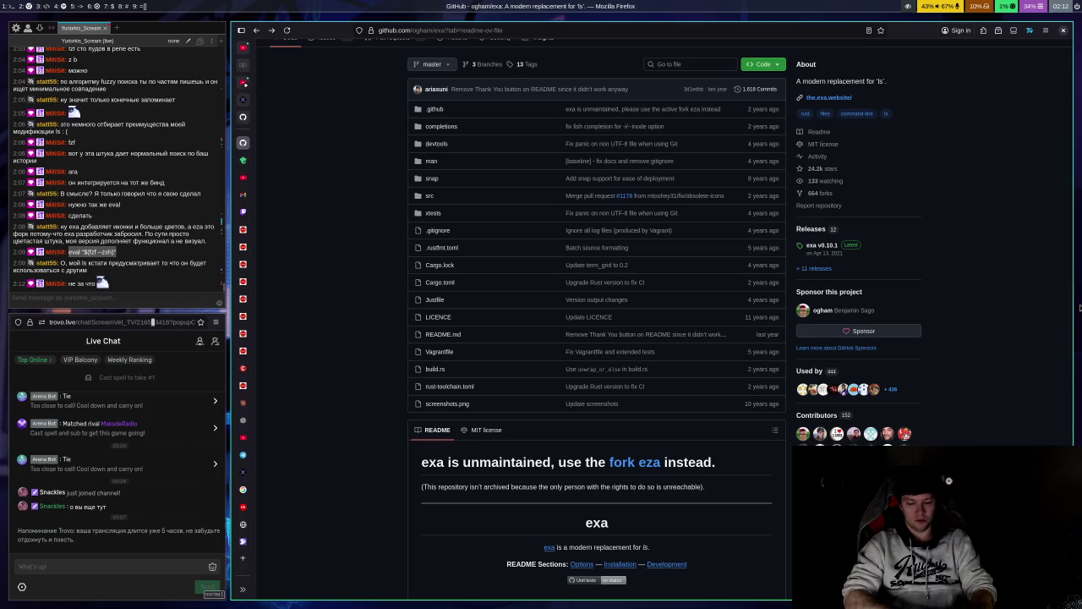
Step: In a new terminal, try 'cd ~/', then cd into the GLVMEngine build folder and back home
key(super+Return)
text(cd )
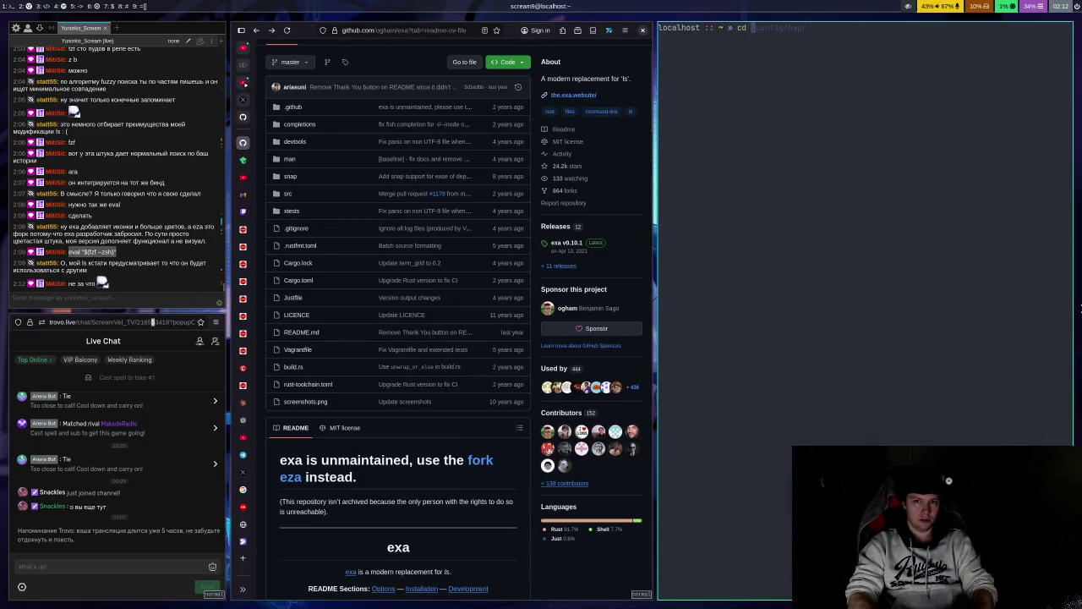
text(~/)
key(Return)
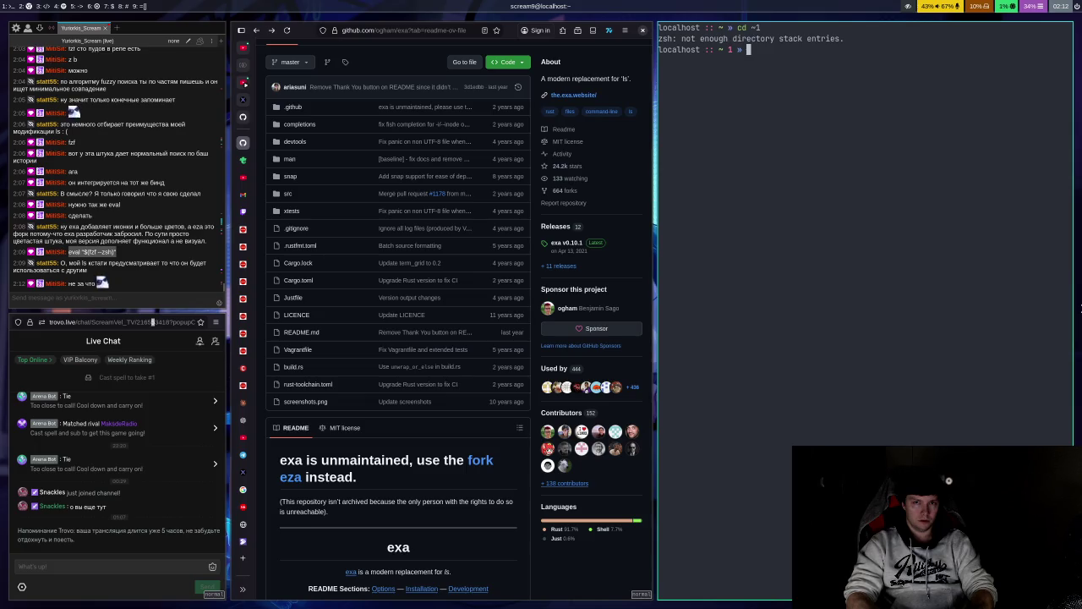
text(cd)
key(Right)
key(Return)
text(cd)
key(Return)
Step: List the home directory with ls and exit the terminal
text(ls)
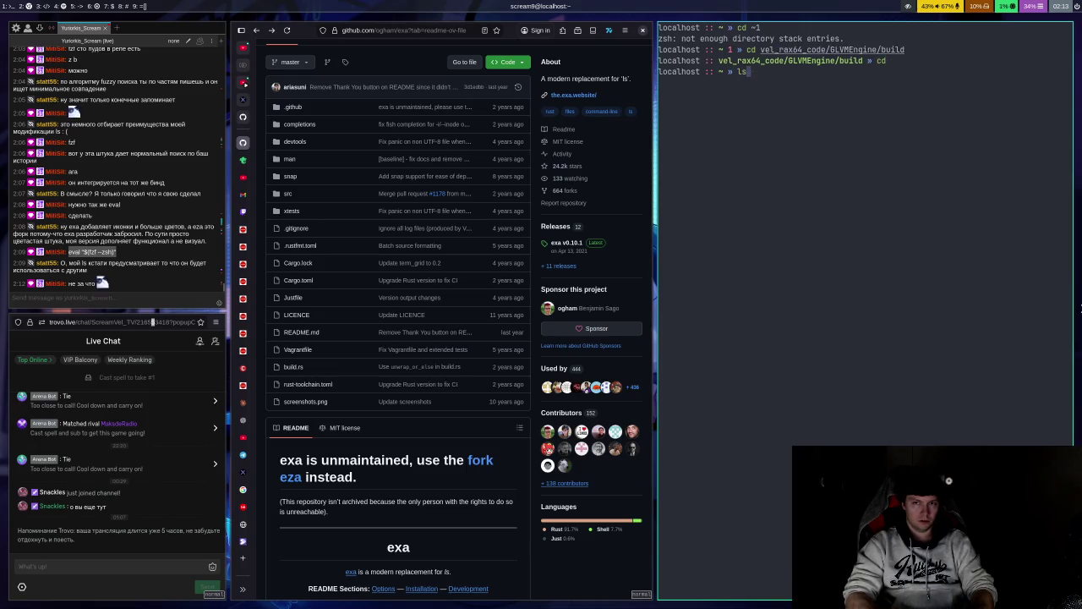
key(Return)
text(e)
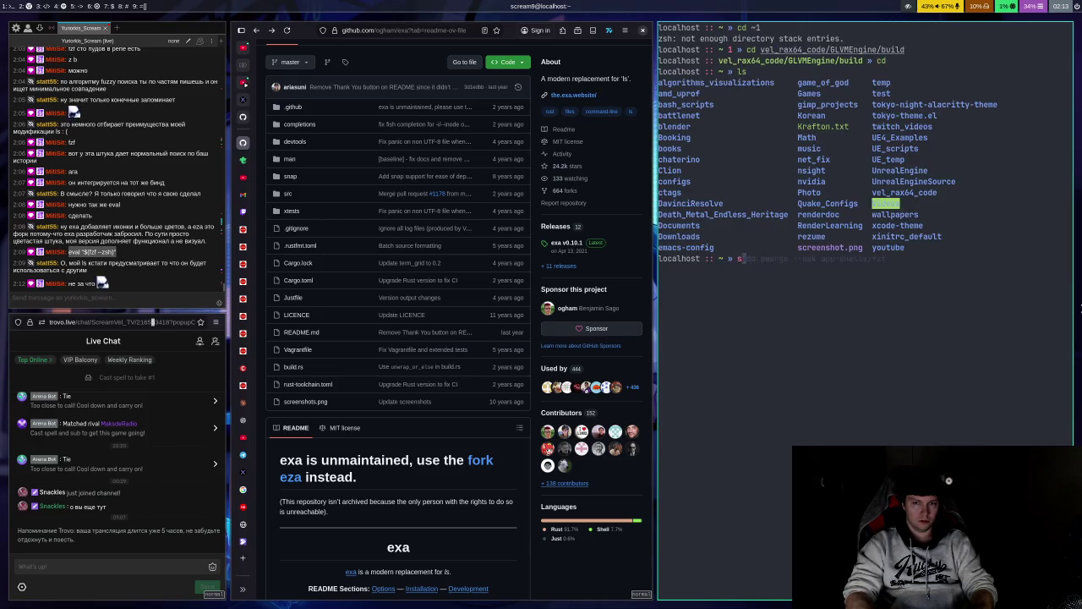
text(xit)
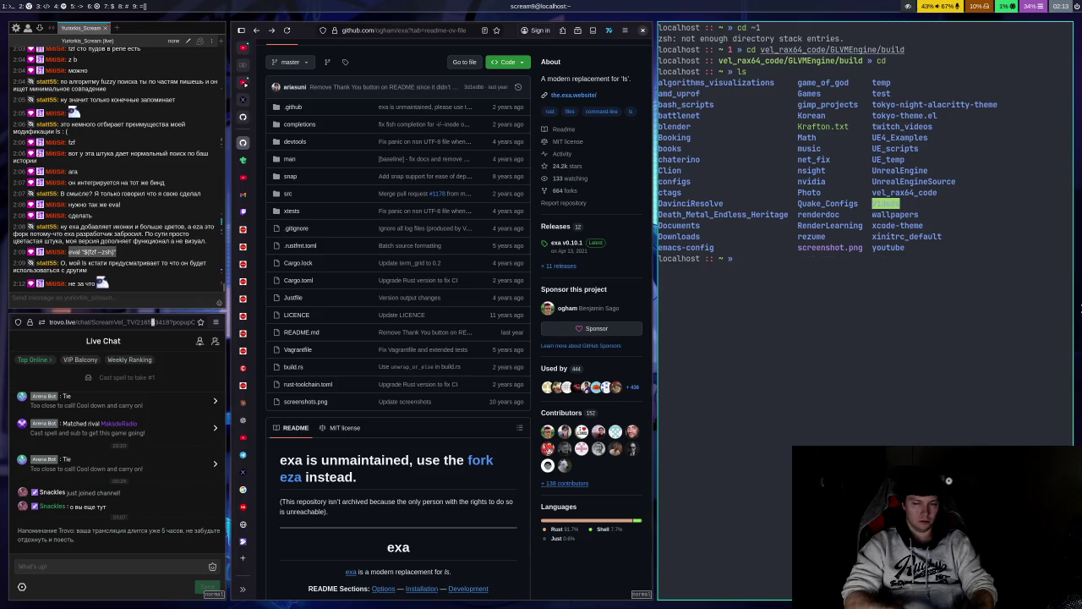
key(Return)
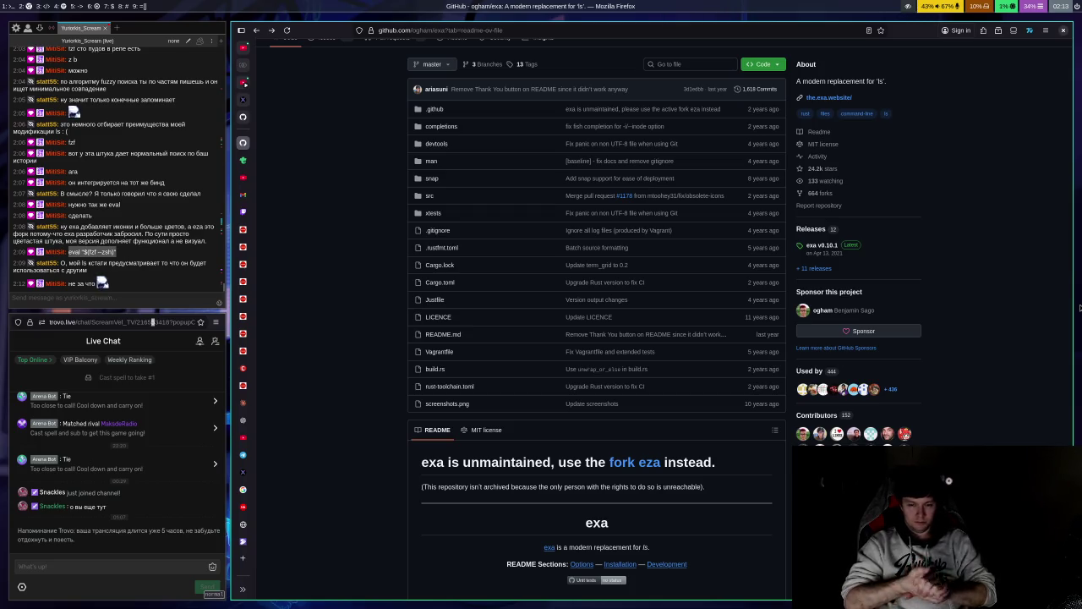
Step: Run bat in a fresh terminal to find it missing, close it, and switch Firefox tabs
key(super+Return)
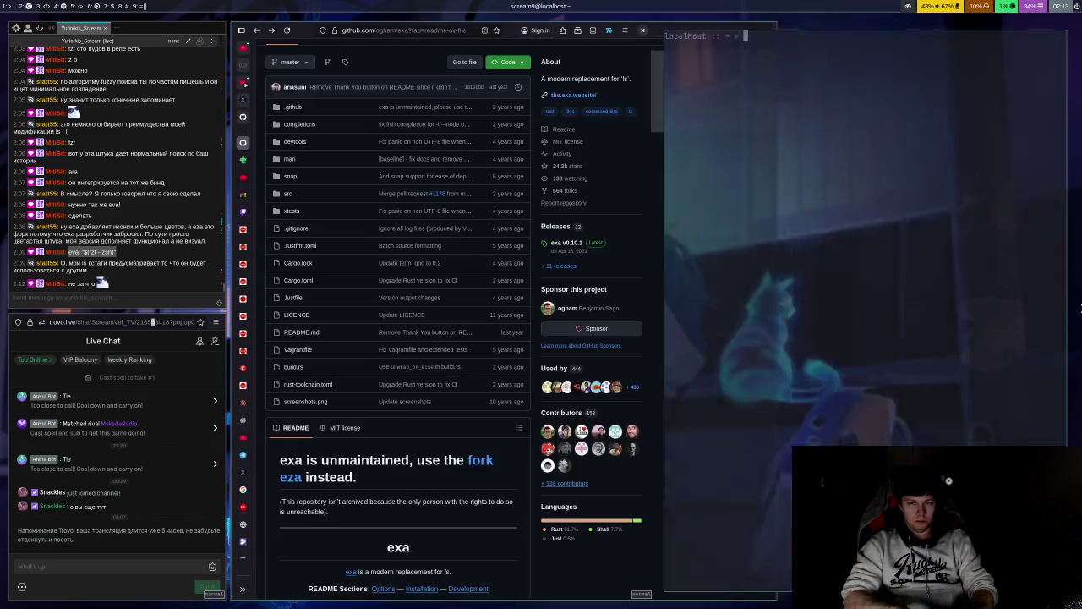
text(bat)
key(Return)
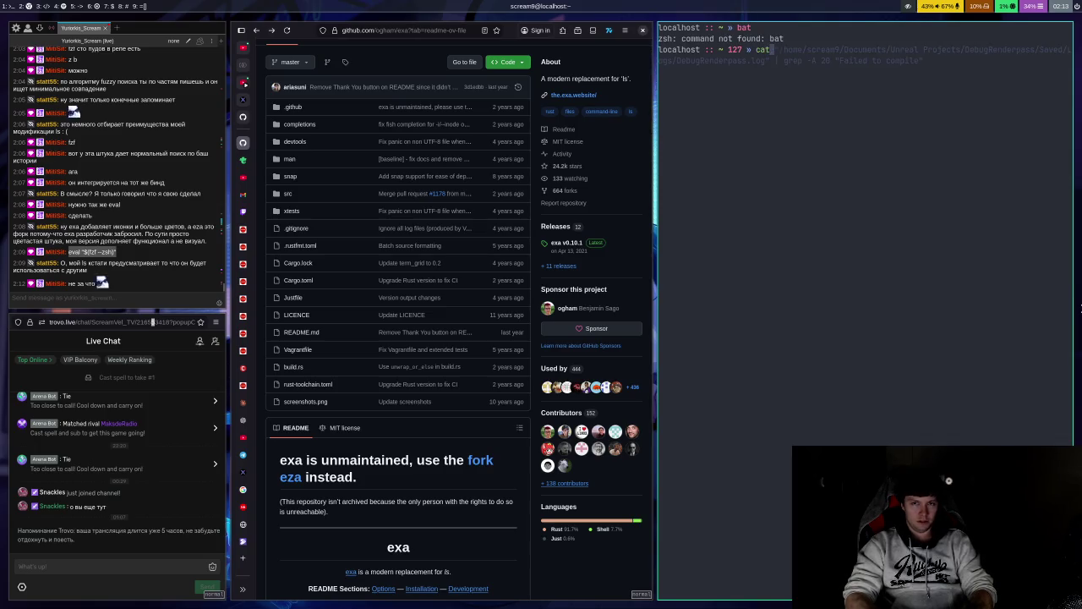
key(ctrl+d)
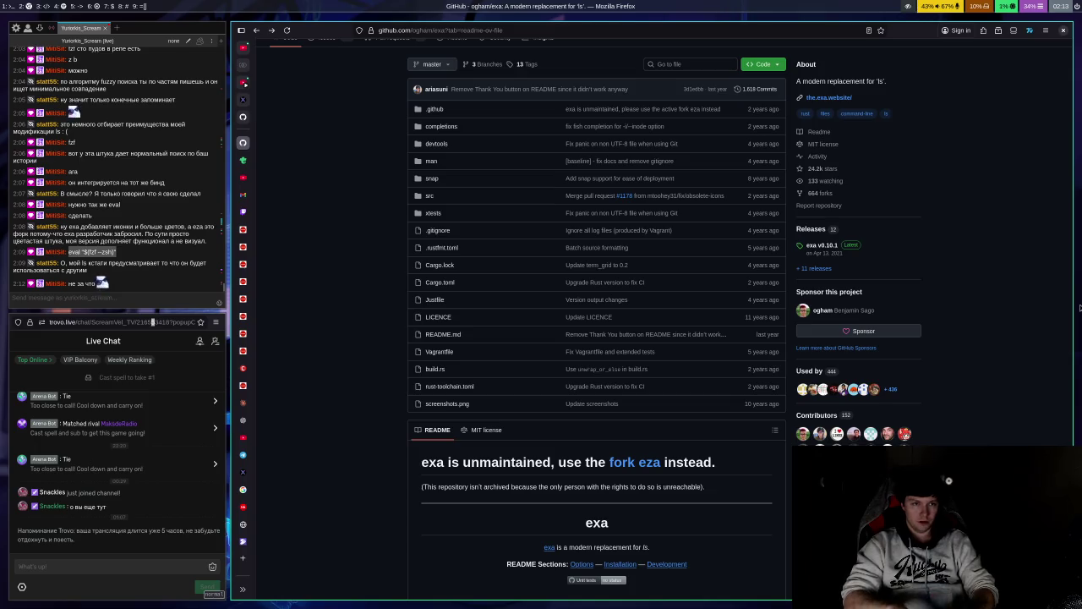
key(ctrl+Tab)
key(ctrl+Tab)
key(ctrl+Tab)
key(ctrl+Tab)
key(ctrl+Tab)
key(ctrl+Tab)
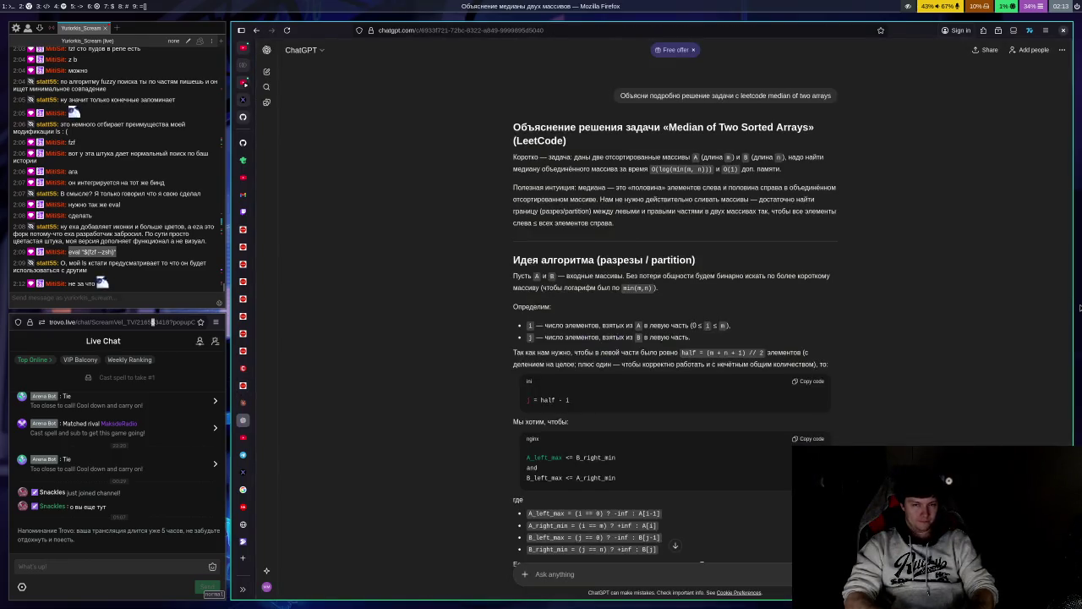
Step: List the home folder, then jump to the GLVMEngine build folder with 'z b'
key(super+Return)
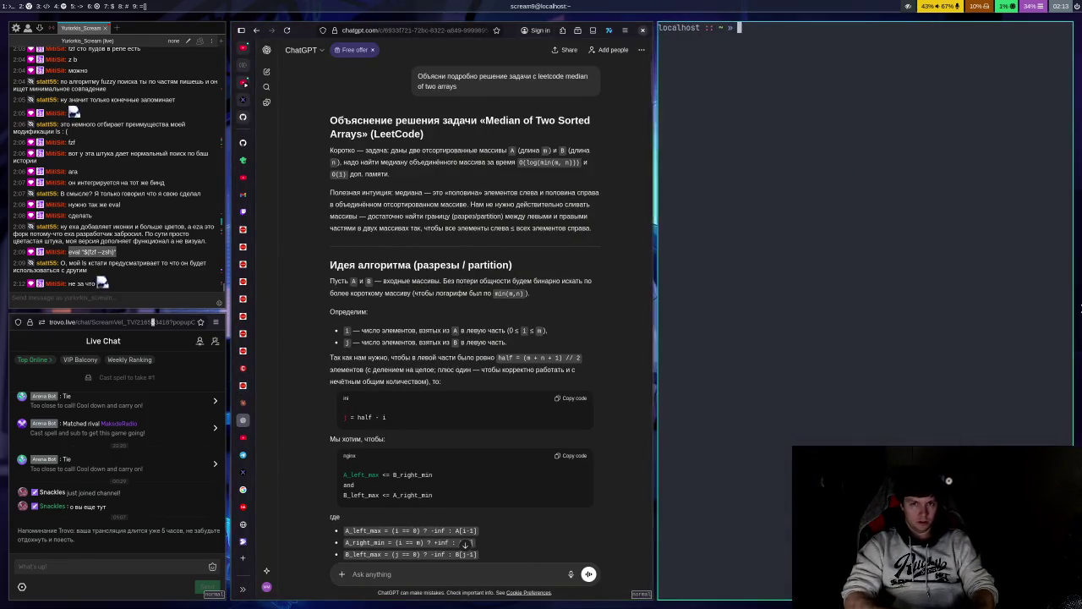
text(ls)
key(Return)
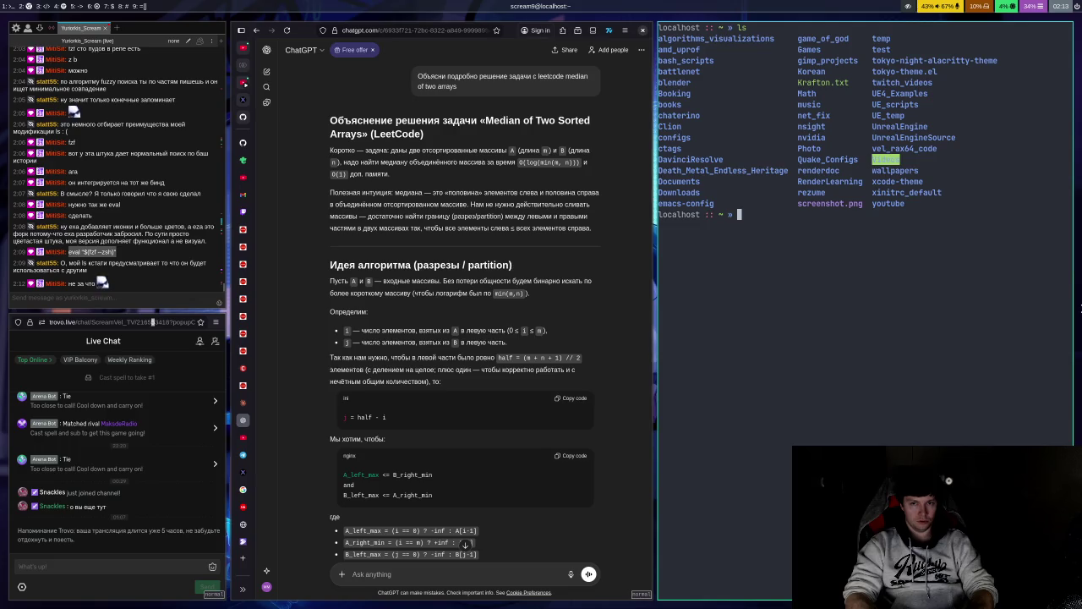
text(z)
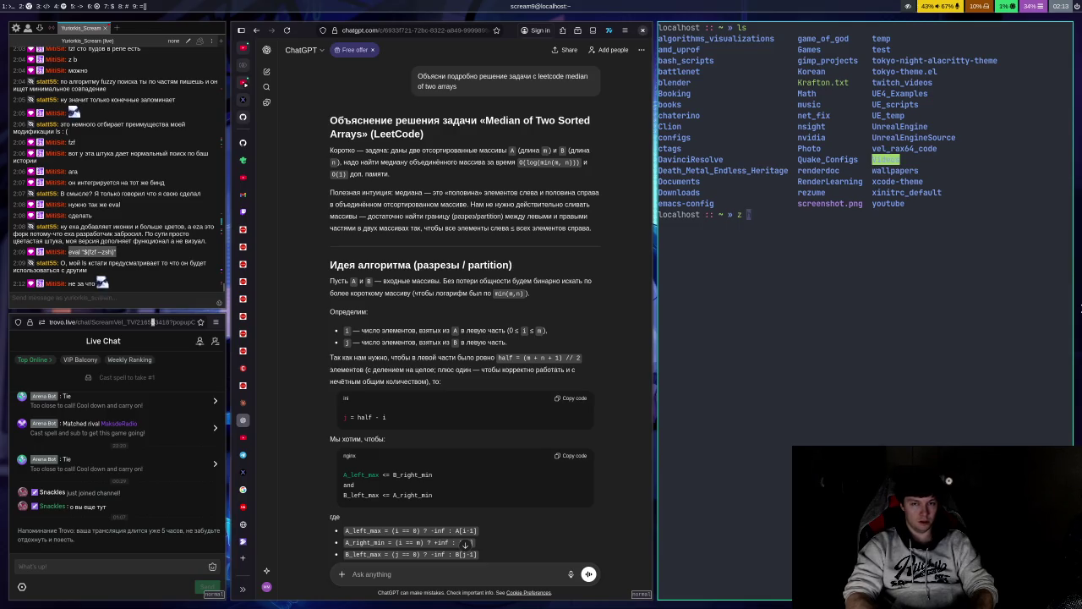
key(BackSpace)
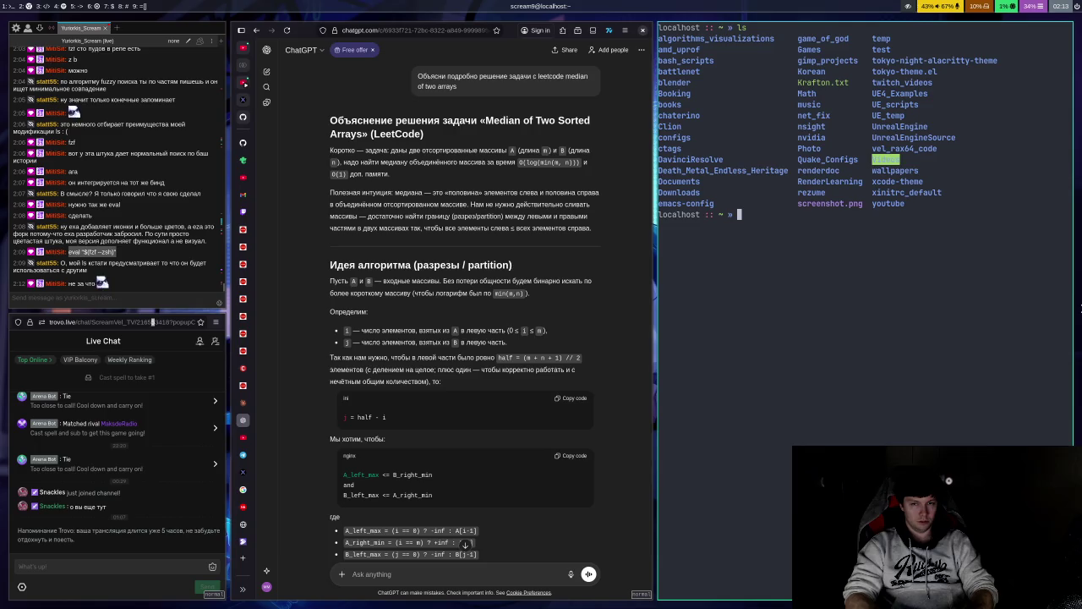
text(z b)
key(Return)
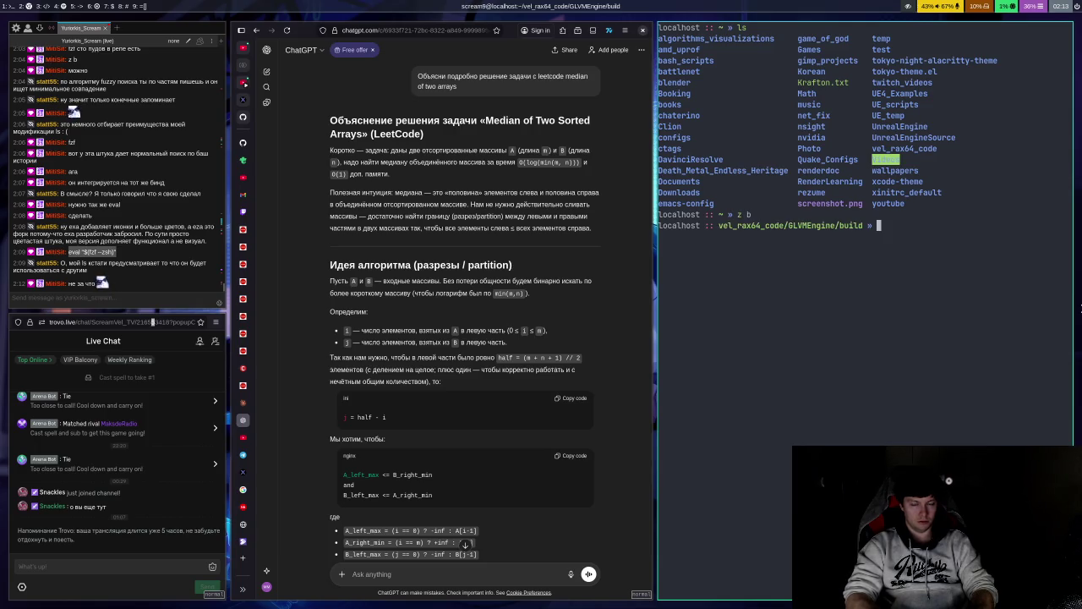
Step: Launch ./GLVMEngine, which aborts on a Vulkan descriptor allocation error, then close the terminal
text(./GLVMEngine)
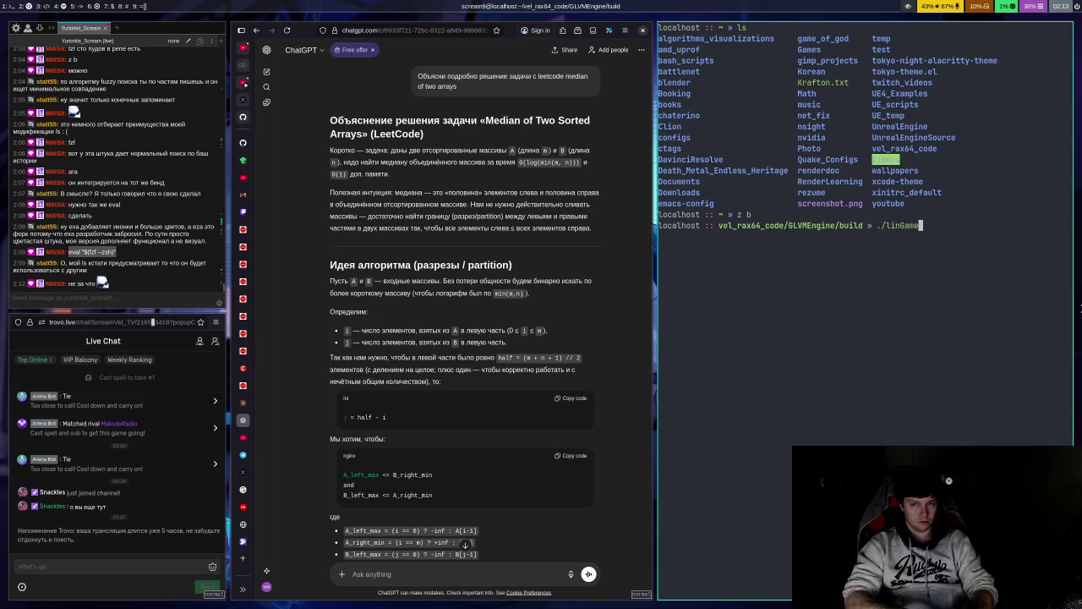
key(Return)
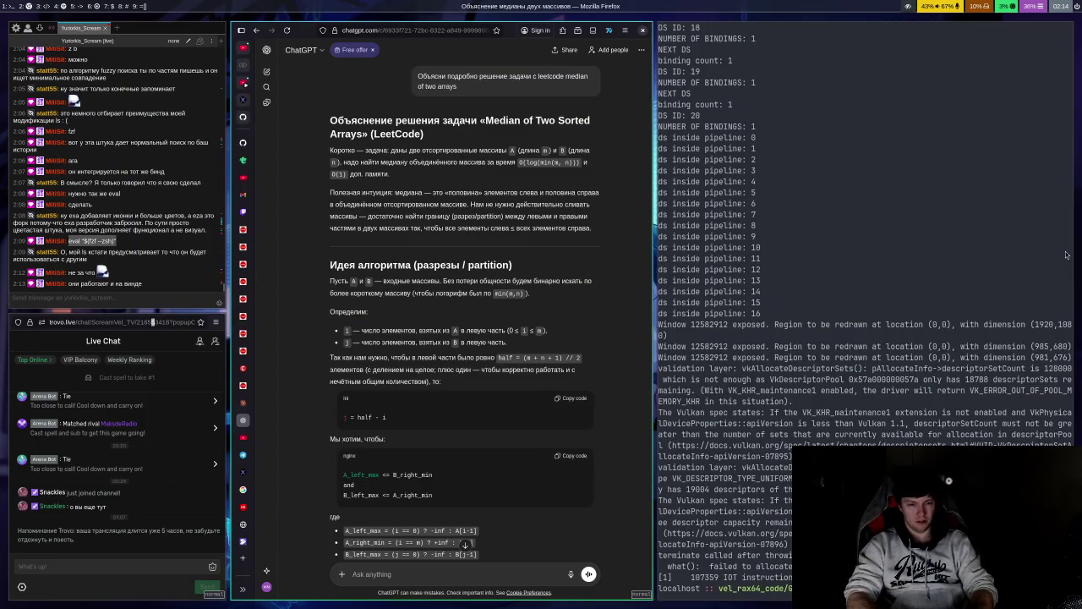
click(1067, 254)
key(super+shift+q)
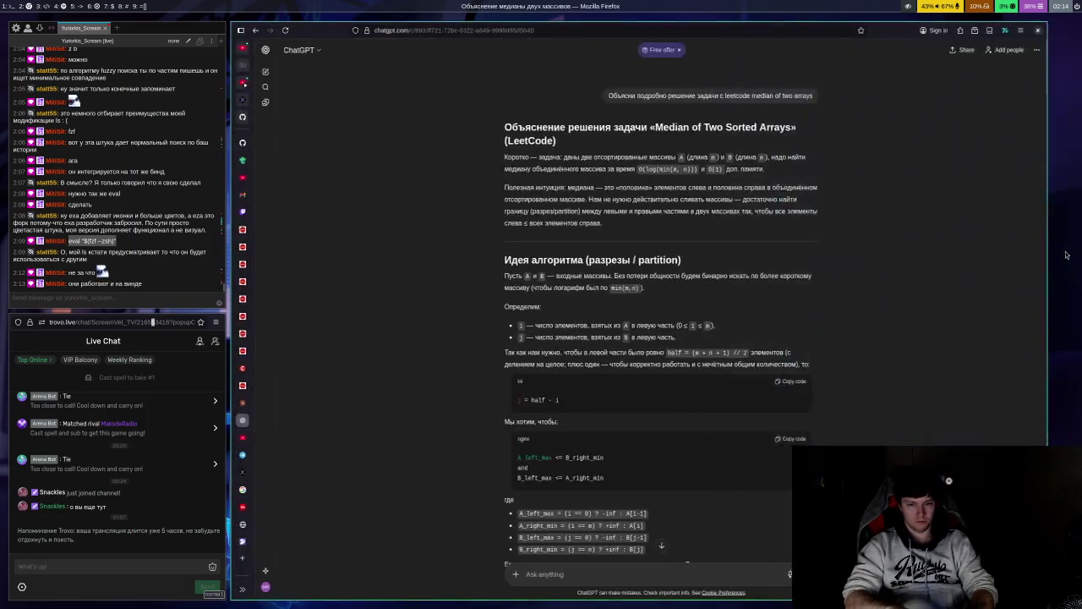